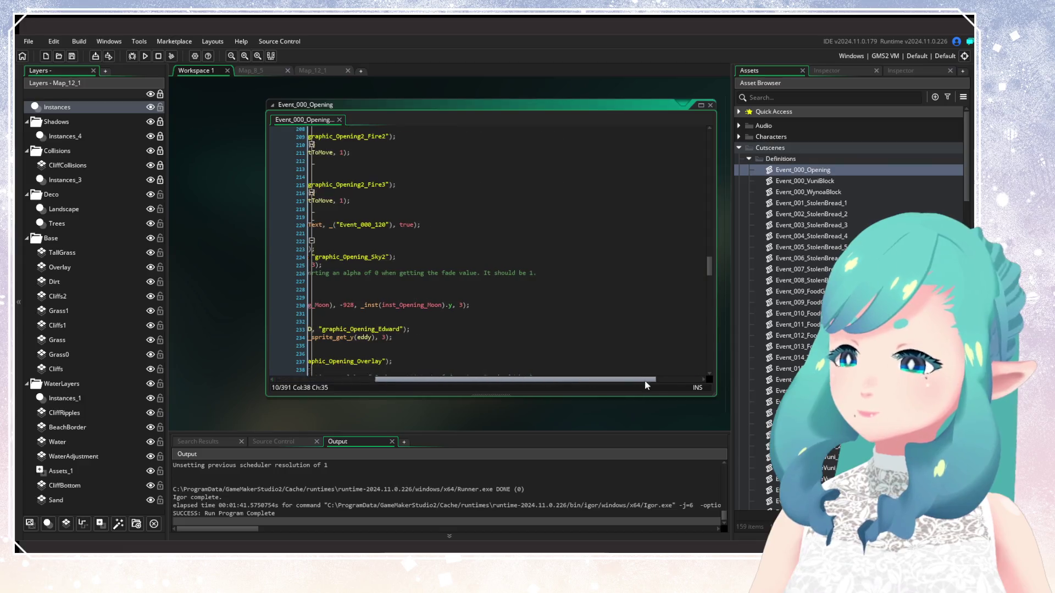
# Close the Event_000_Opening cutscene script and scroll the cutscene list
pyautogui.click(711, 105)
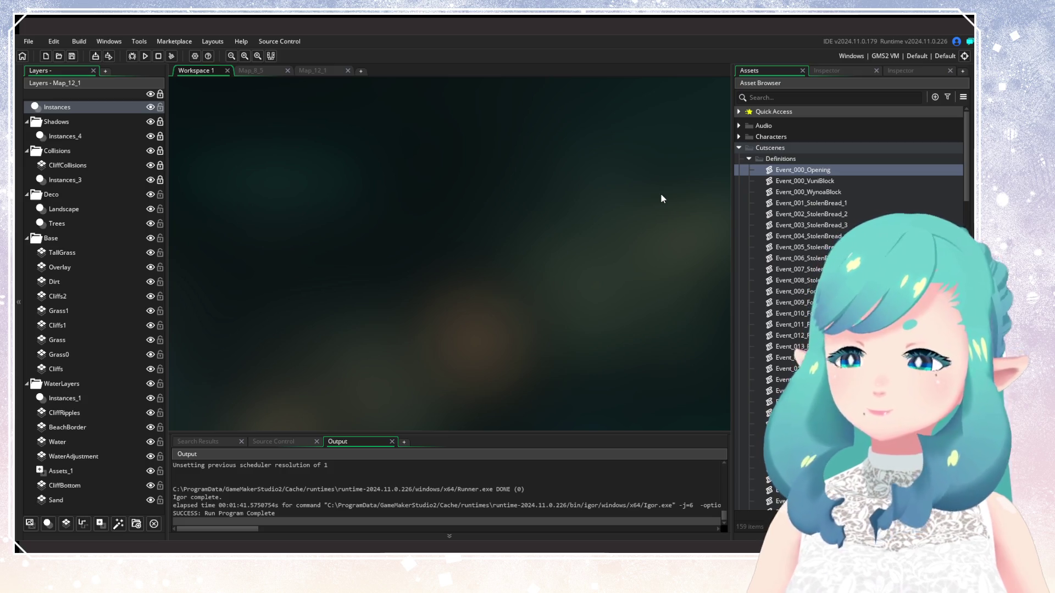
pyautogui.scroll(-5, 825, 302)
pyautogui.scroll(-5, 824, 302)
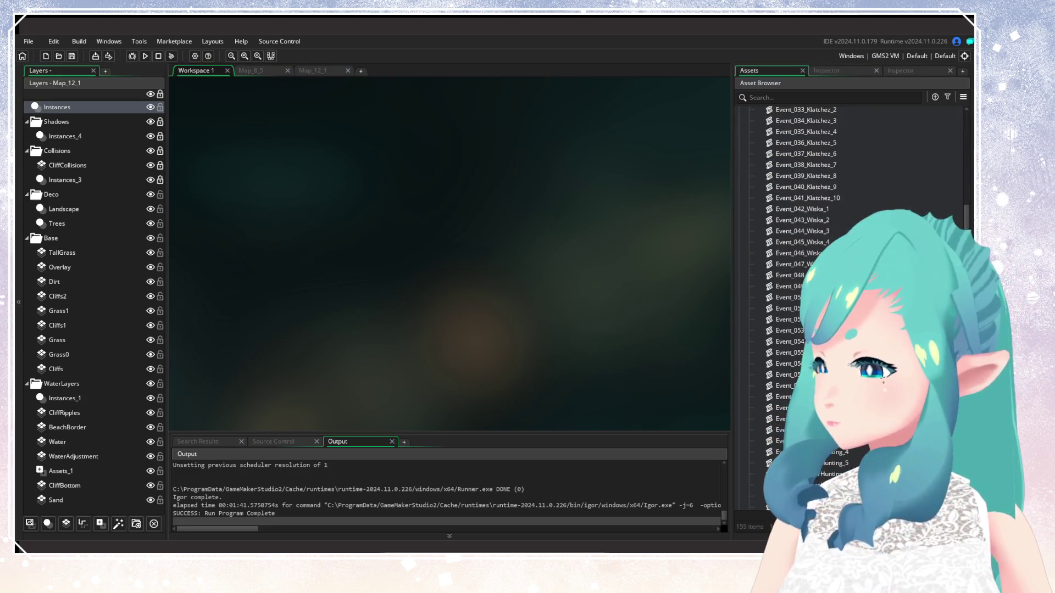
pyautogui.scroll(12, 954, 147)
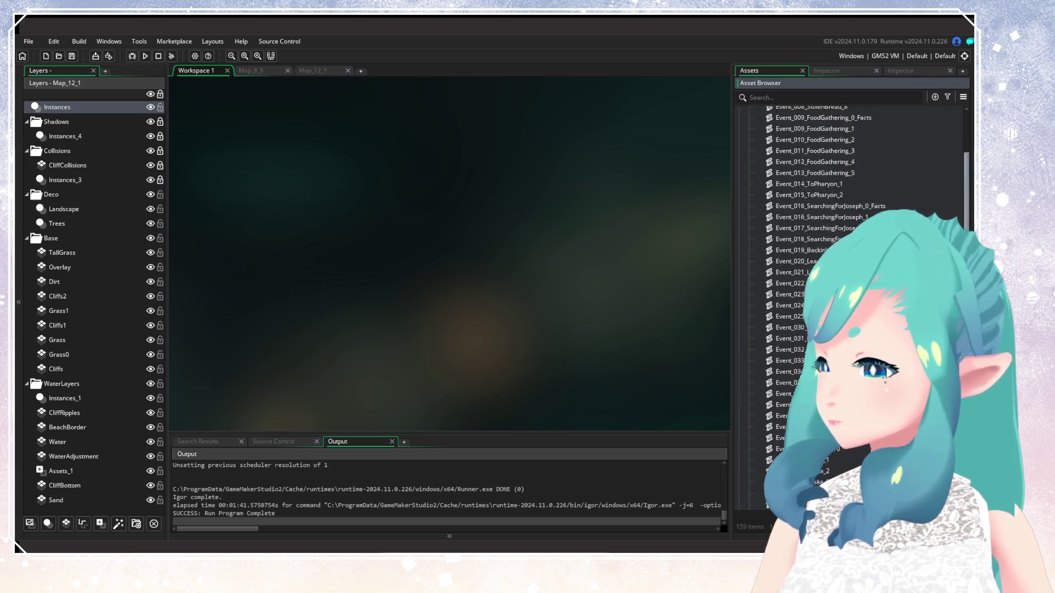
# Open Event_000_VuniBlock and read through it around the Event_028_BlockZack10 function
pyautogui.doubleClick(841, 181)
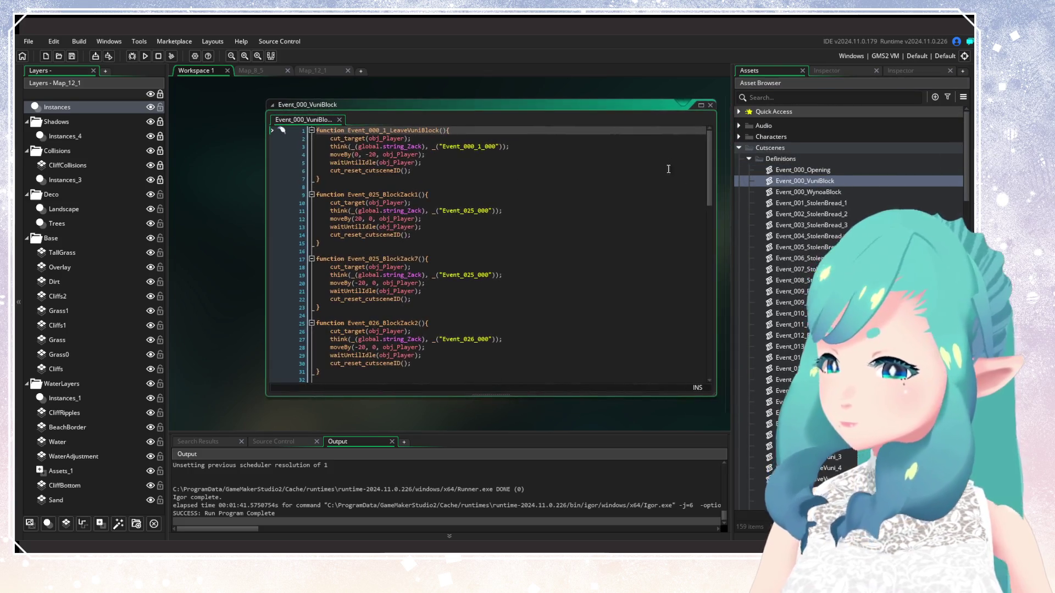
pyautogui.moveTo(712, 163); pyautogui.dragTo(710, 357)
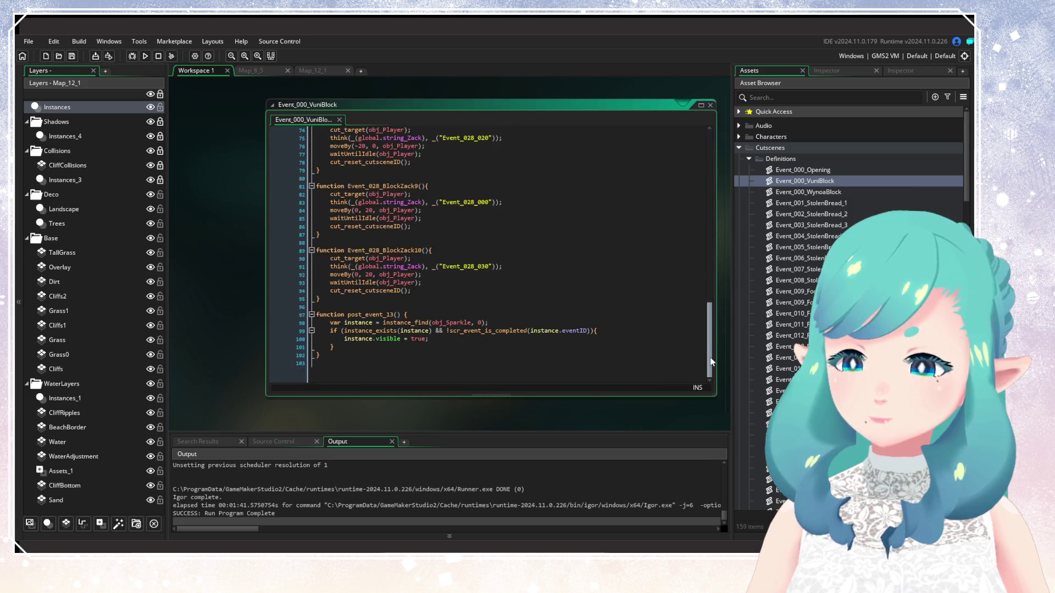
pyautogui.click(529, 277)
pyautogui.click(375, 250)
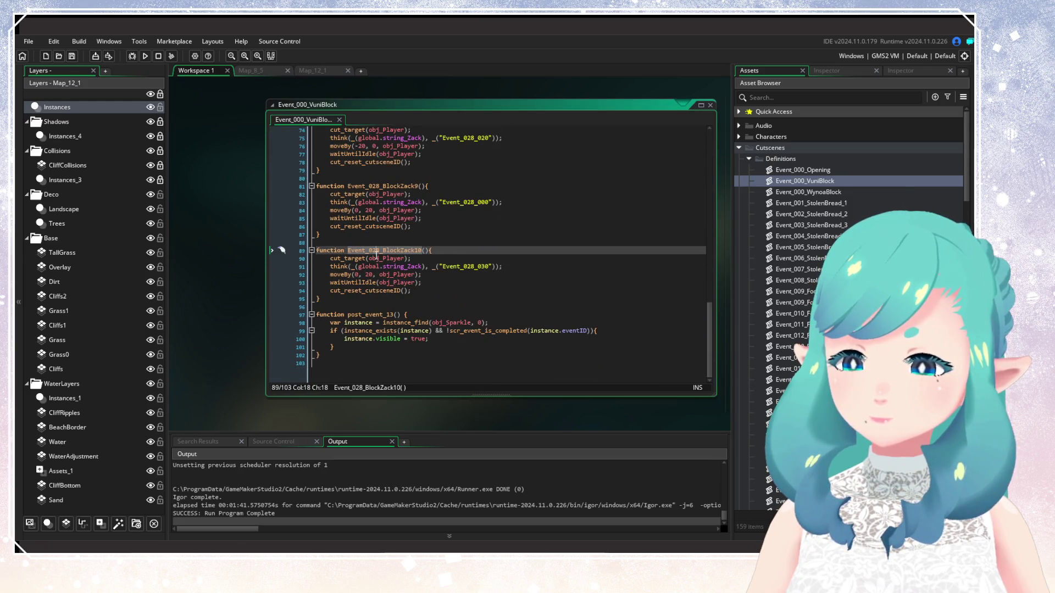
pyautogui.click(491, 299)
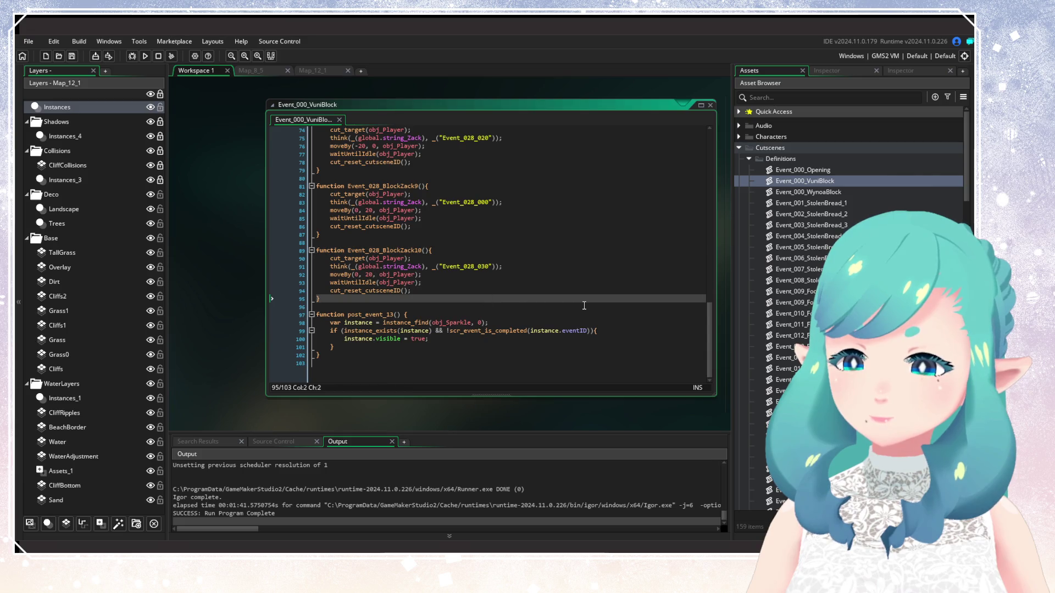
# Close the VuniBlock script and toggle the cutscene Definitions folder closed and open
pyautogui.click(711, 105)
pyautogui.click(751, 159)
pyautogui.click(752, 159)
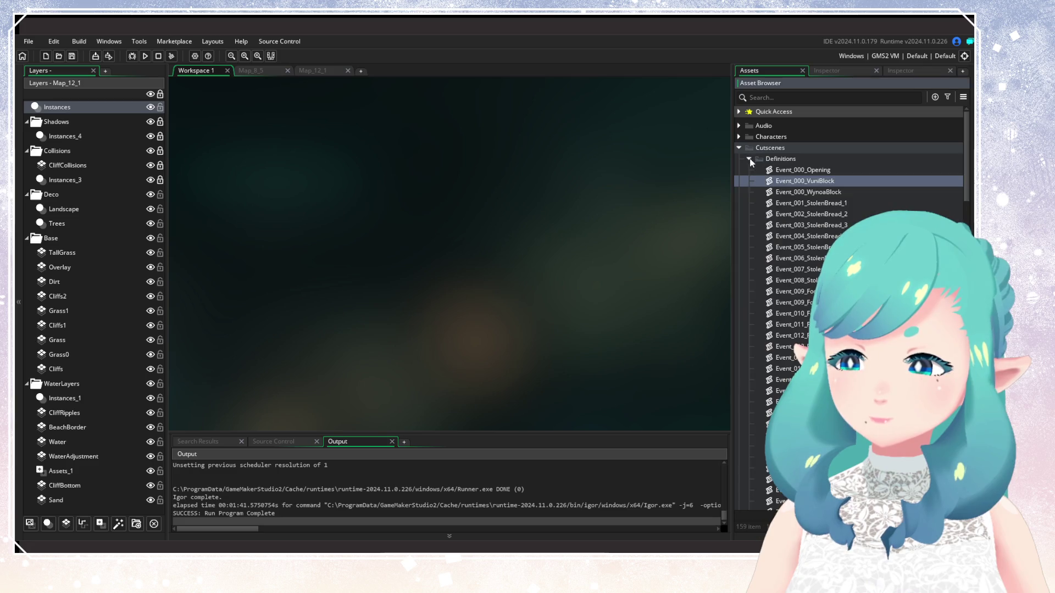
# Open Event_097_StreamTruth_6 from the cutscene list and scroll through its code
pyautogui.scroll(-5, 801, 301)
pyautogui.scroll(-15, 802, 301)
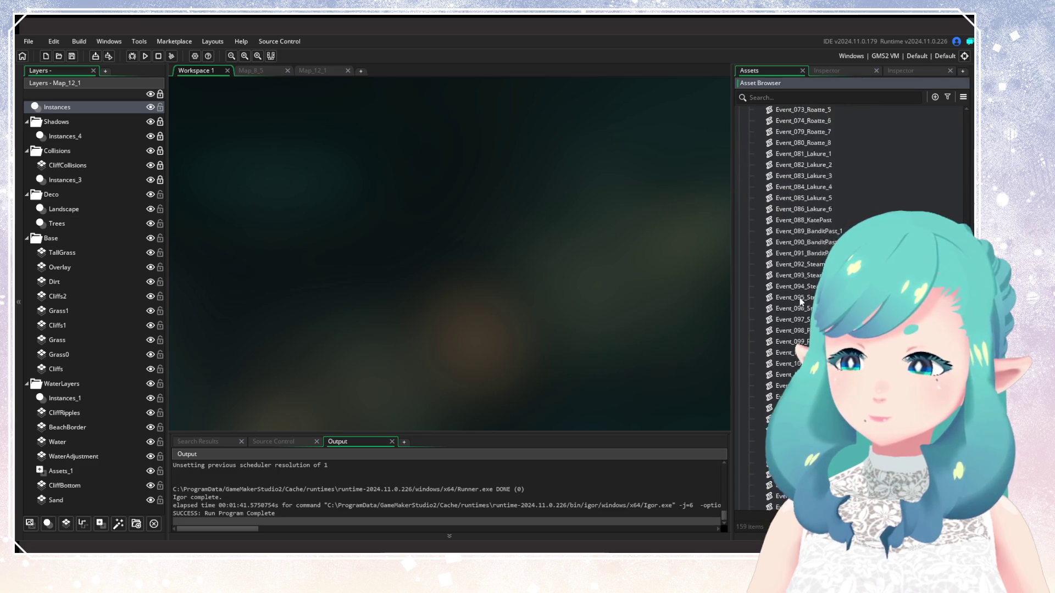
pyautogui.scroll(-5, 801, 302)
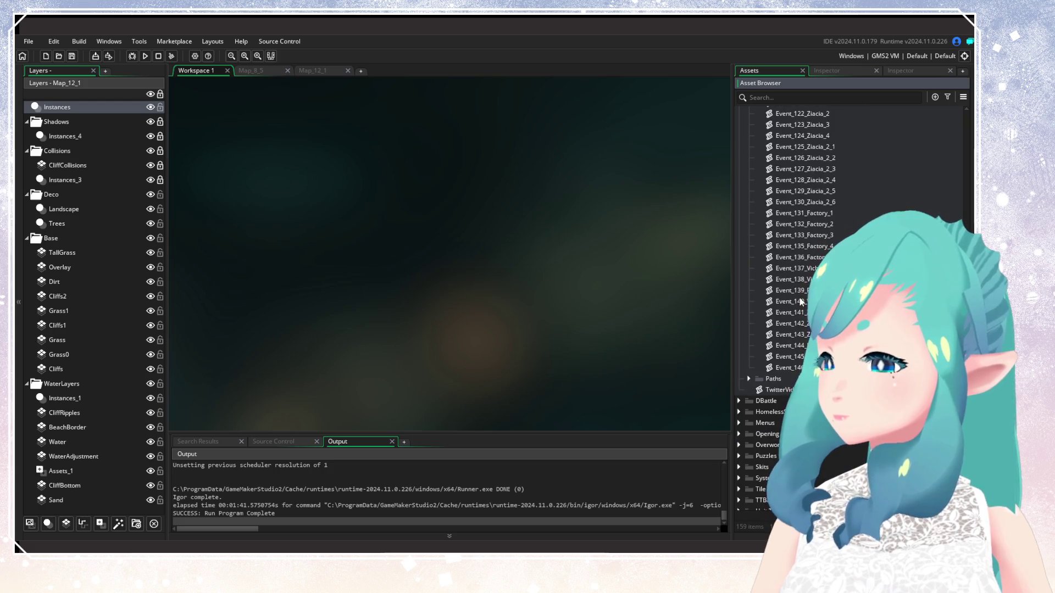
pyautogui.scroll(15, 802, 301)
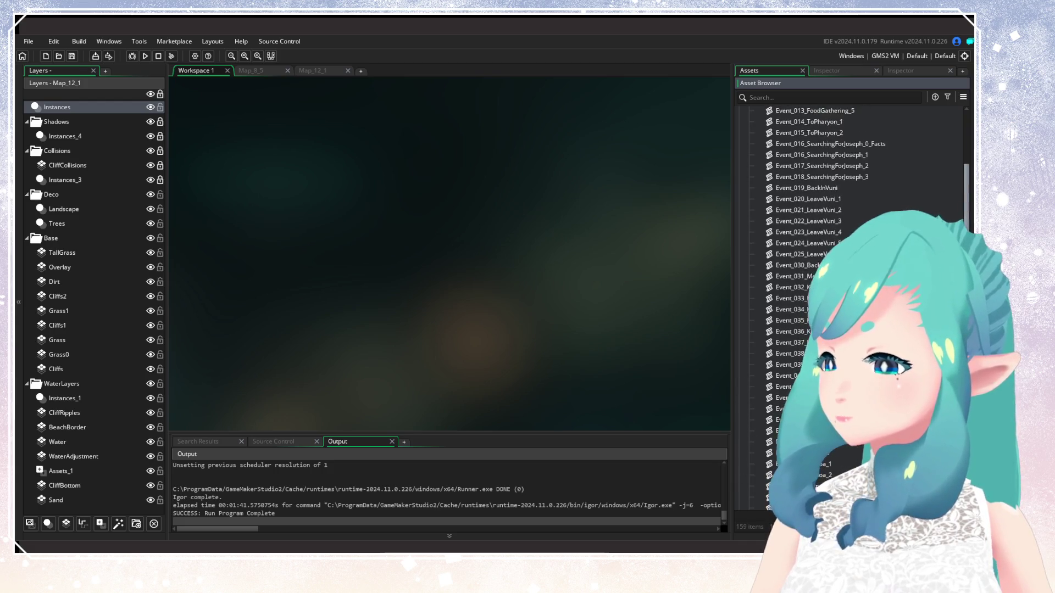
pyautogui.scroll(-2, 753, 272)
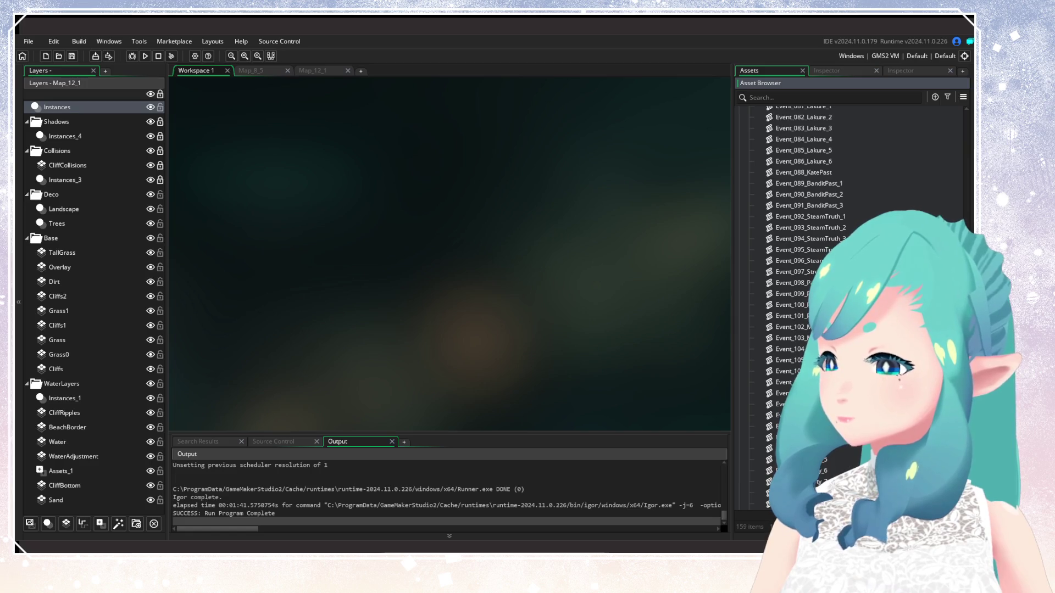
pyautogui.doubleClick(753, 271)
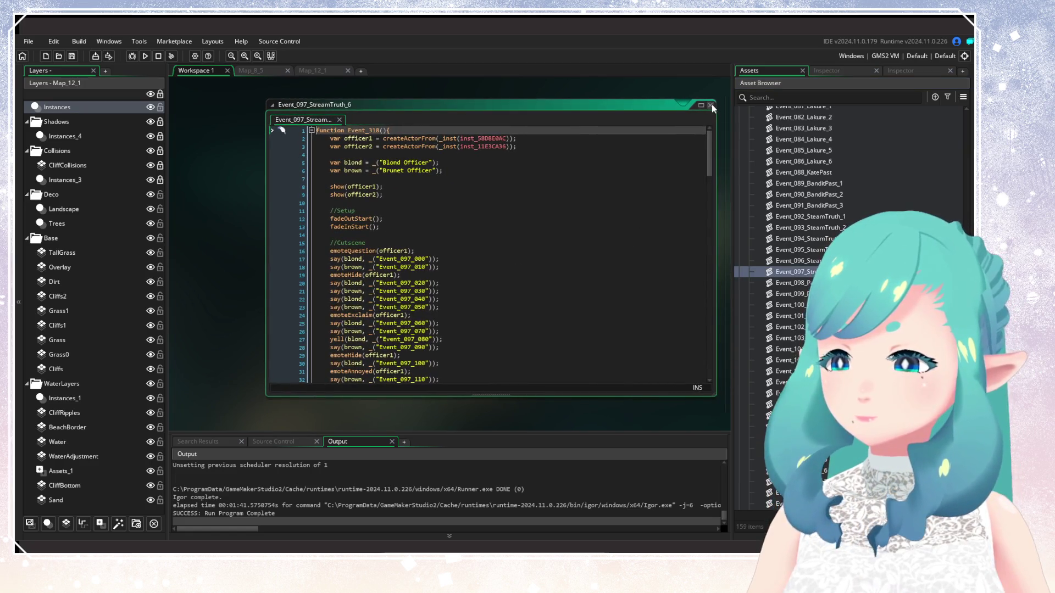
pyautogui.scroll(15, 843, 165)
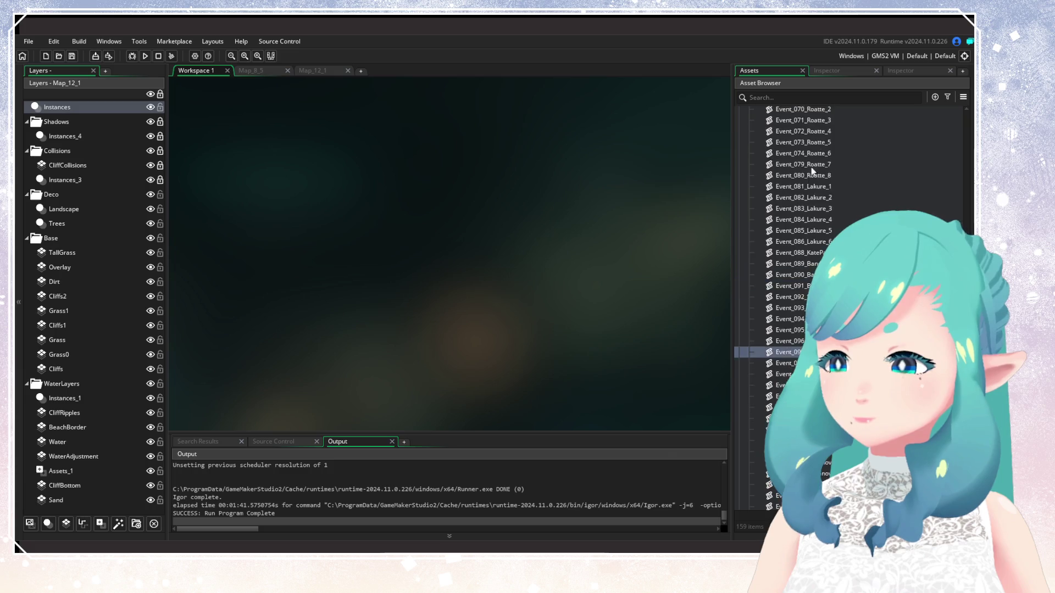
pyautogui.scroll(14, 808, 190)
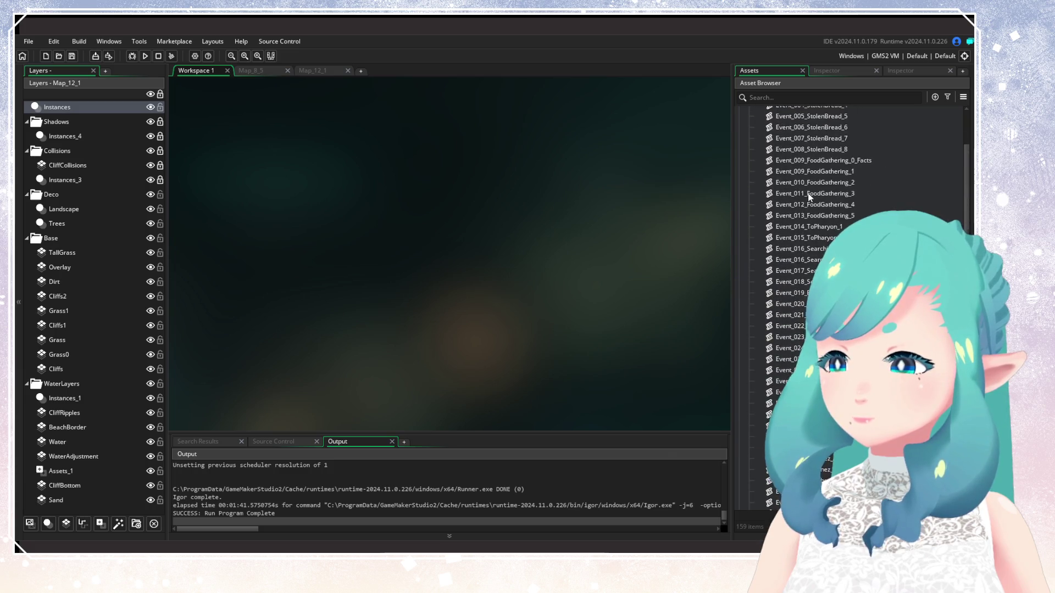
# Review Event_005_StolenBread_5, close it, and collapse the Definitions folder
pyautogui.doubleClick(823, 247)
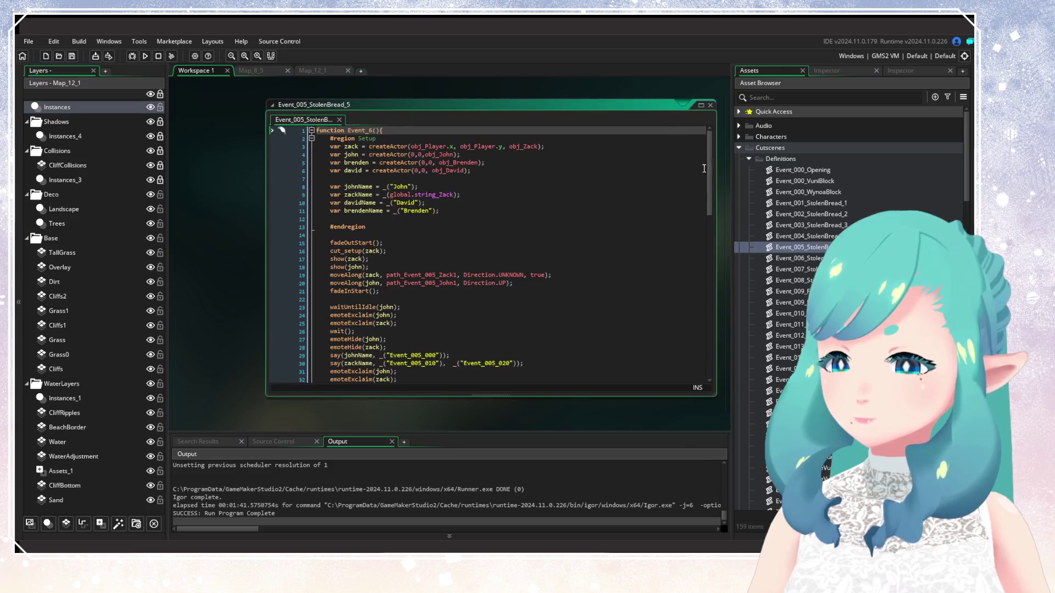
pyautogui.moveTo(711, 155)
pyautogui.mouseDown()
pyautogui.moveTo(717, 323)
pyautogui.moveTo(711, 138)
pyautogui.mouseUp()
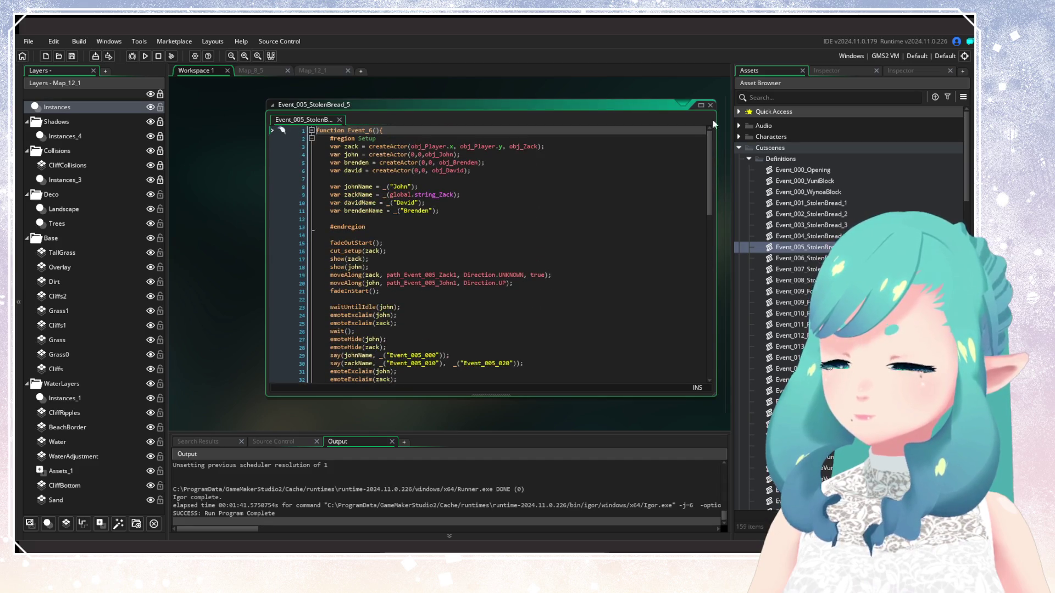
pyautogui.click(711, 105)
pyautogui.click(749, 158)
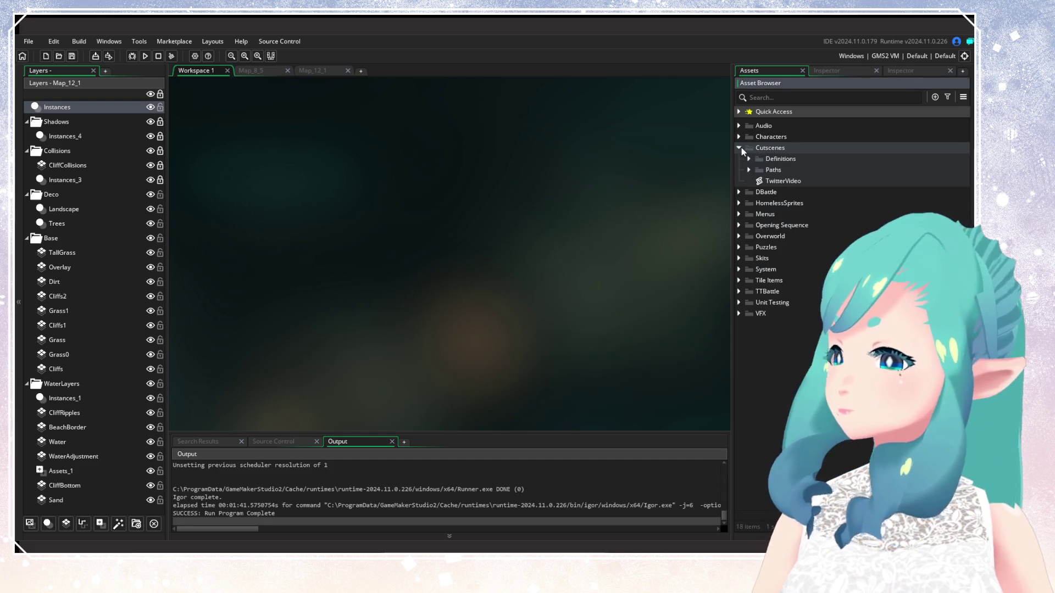
# Collapse Cutscenes, then peek into and re-collapse VFX, TTBattle, Tile Items, Skits and Puzzles
pyautogui.click(740, 148)
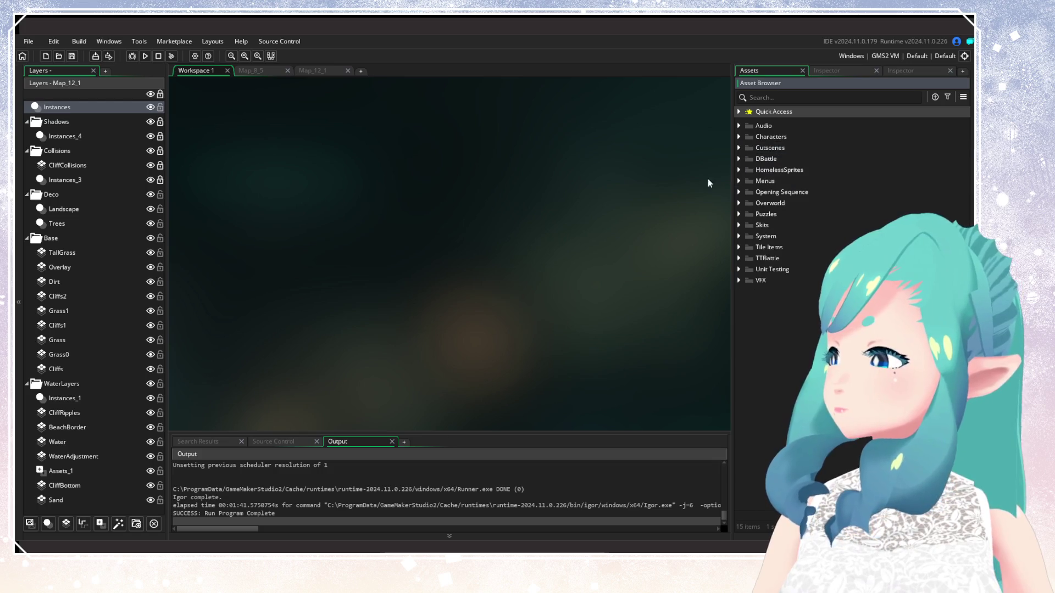
pyautogui.click(742, 225)
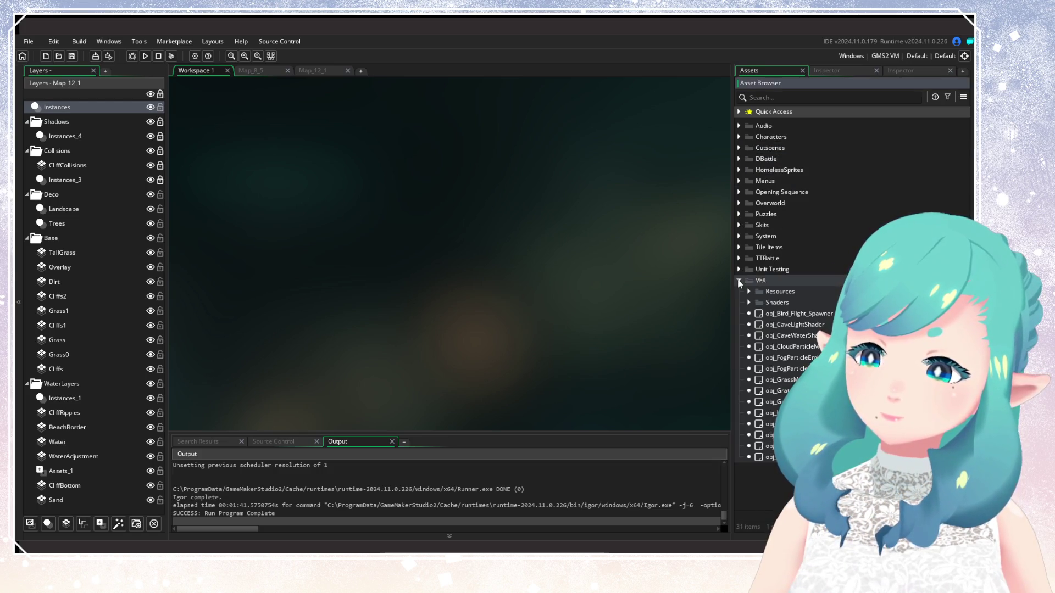
pyautogui.click(742, 225)
pyautogui.click(739, 258)
pyautogui.click(740, 258)
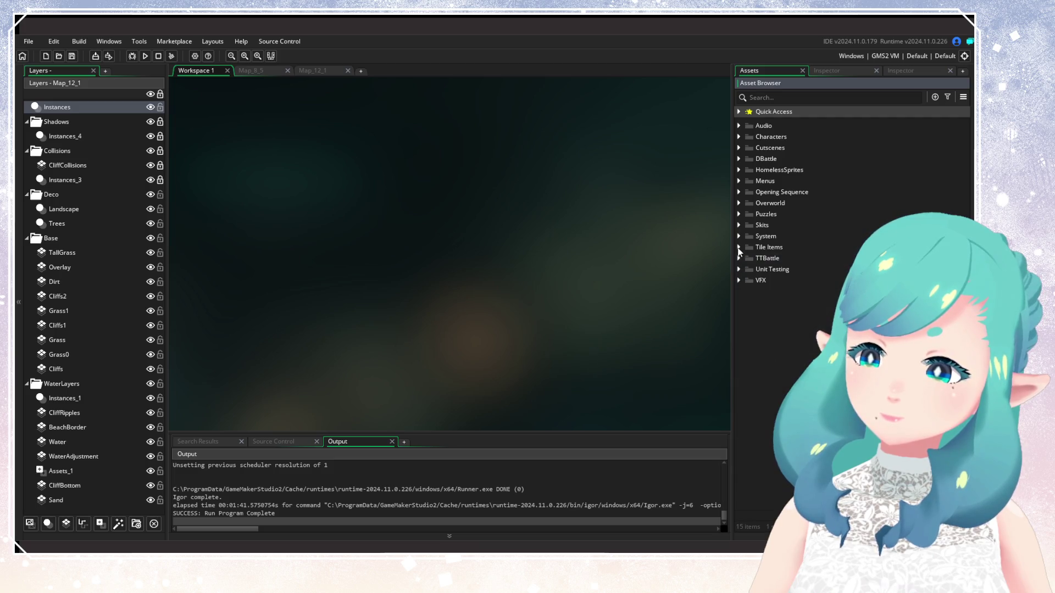
pyautogui.click(739, 247)
pyautogui.click(739, 248)
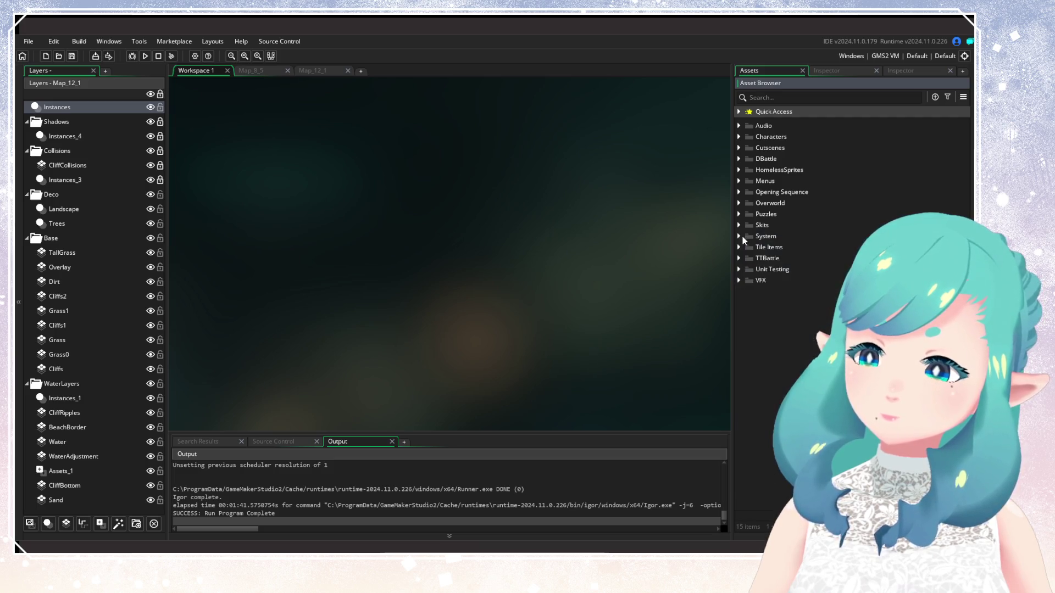
pyautogui.click(739, 225)
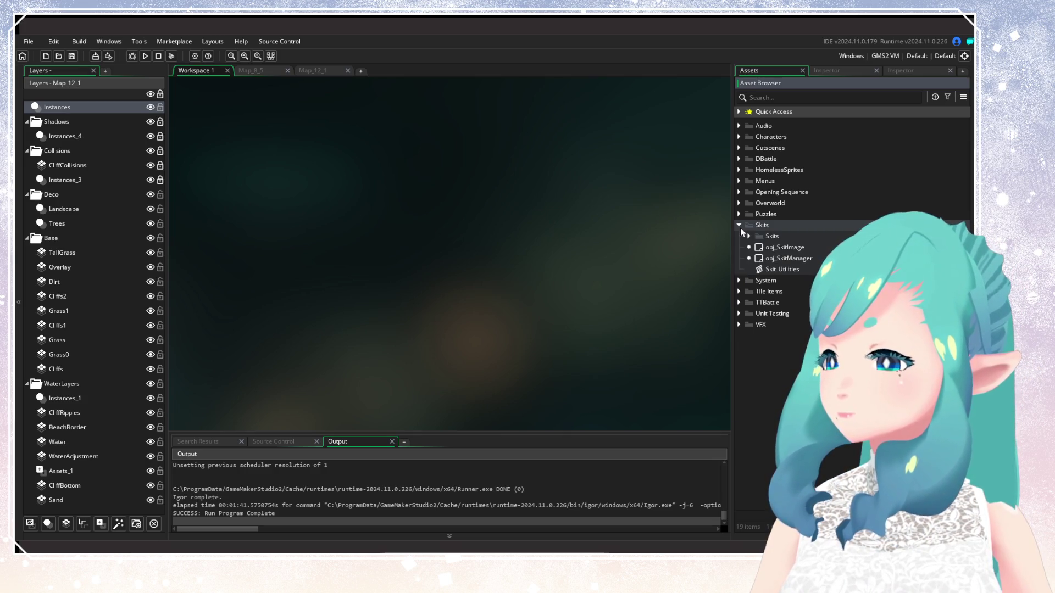
pyautogui.click(741, 226)
pyautogui.click(738, 214)
pyautogui.click(738, 214)
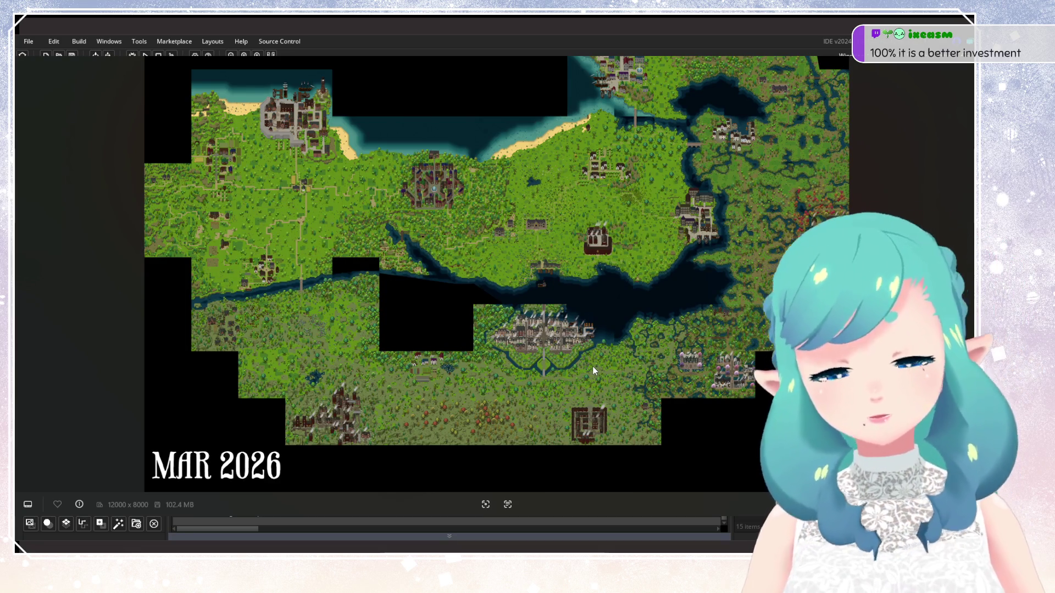
# Pan around the overworld map image, then close it
pyautogui.scroll(3, 623, 257)
pyautogui.moveTo(624, 257)
pyautogui.mouseDown()
pyautogui.moveTo(525, 419)
pyautogui.moveTo(527, 473)
pyautogui.mouseUp()
pyautogui.press('Escape')
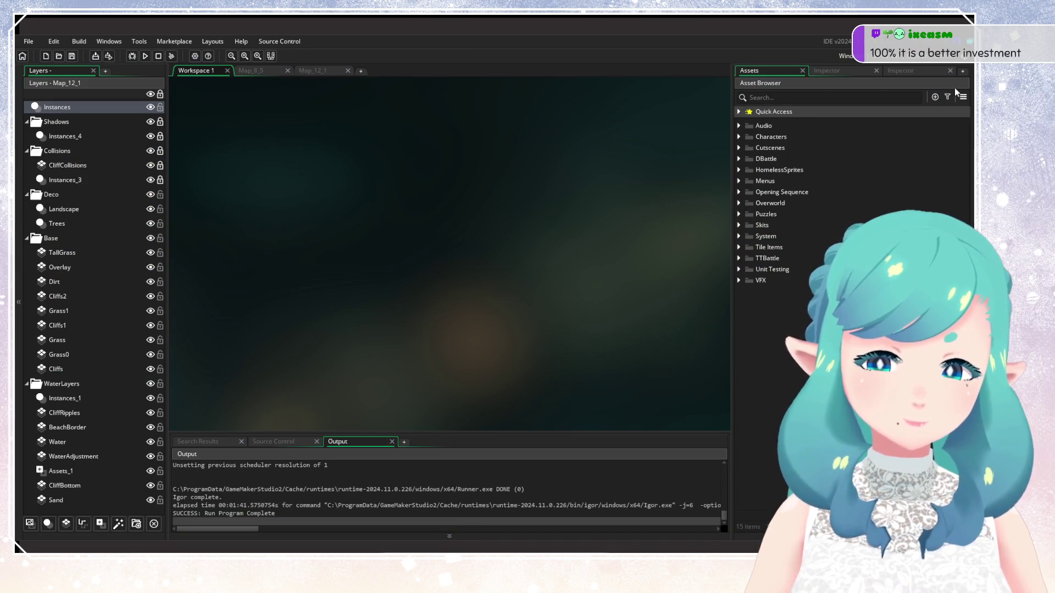
# Search the assets for 'uegame' and open the scr_ContinueGame script
pyautogui.click(872, 94)
pyautogui.write('contin')
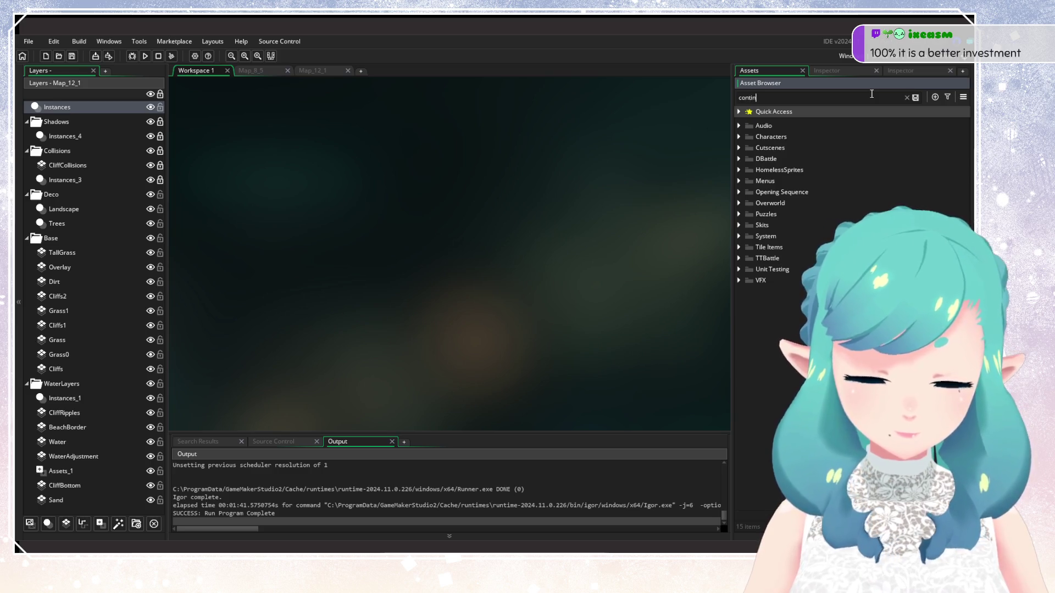
pyautogui.write('uegame')
pyautogui.doubleClick(792, 148)
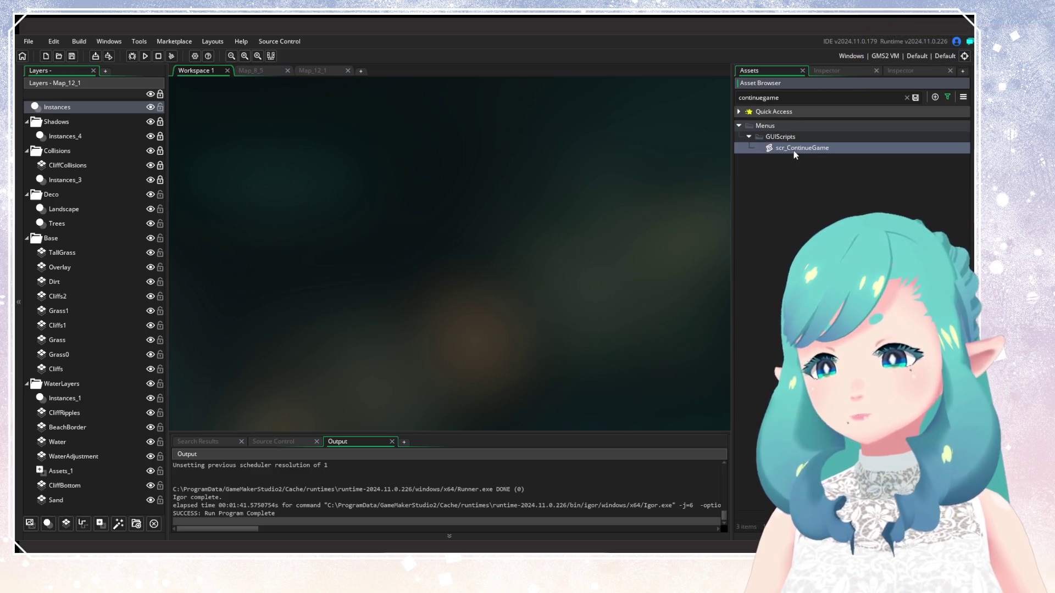
pyautogui.moveTo(711, 163); pyautogui.dragTo(710, 340)
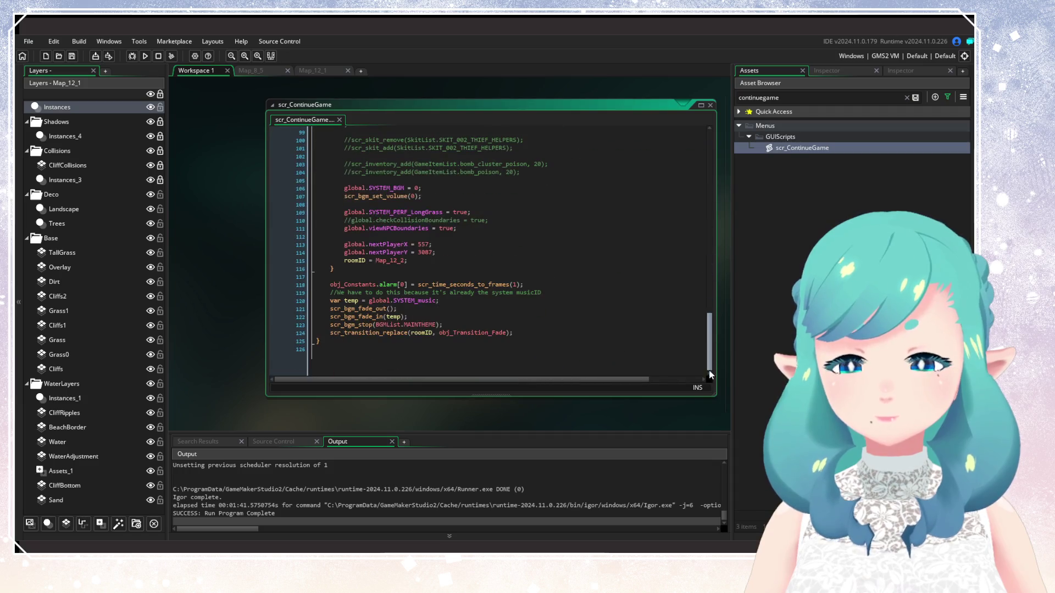
# Uncomment global.checkCollisionBoundaries and comment out global.viewNPCBoundaries with //
pyautogui.click(292, 268)
pyautogui.click(432, 248)
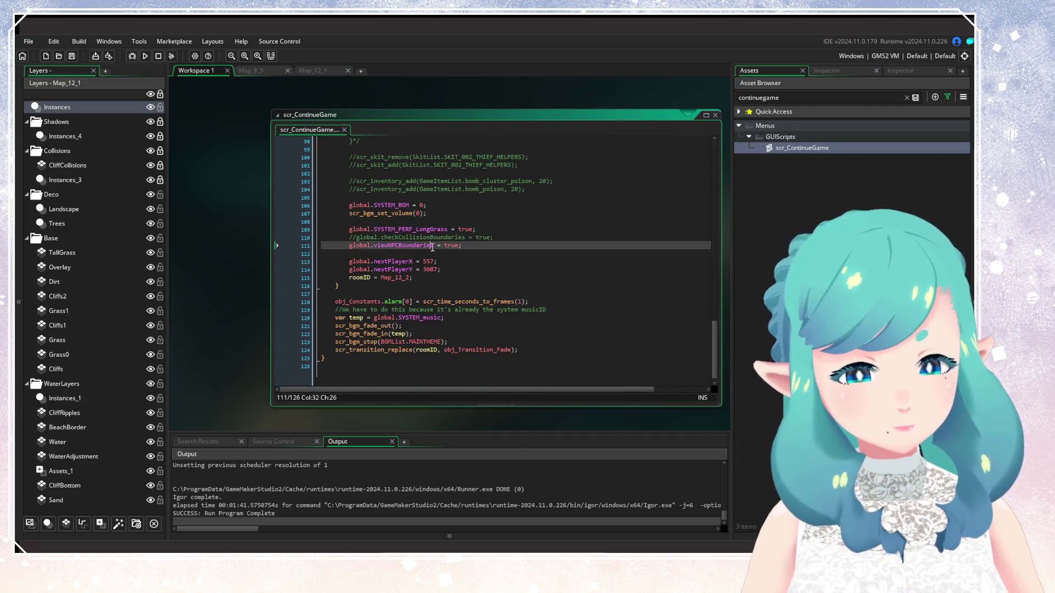
pyautogui.click(353, 237)
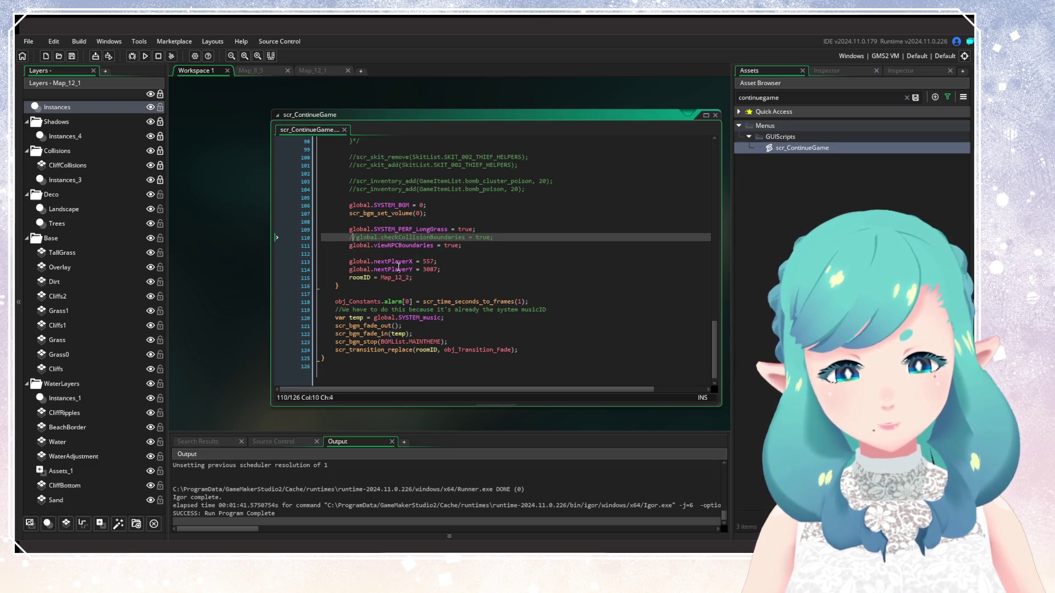
pyautogui.press('BackSpace')
pyautogui.press('Delete')
pyautogui.click(347, 246)
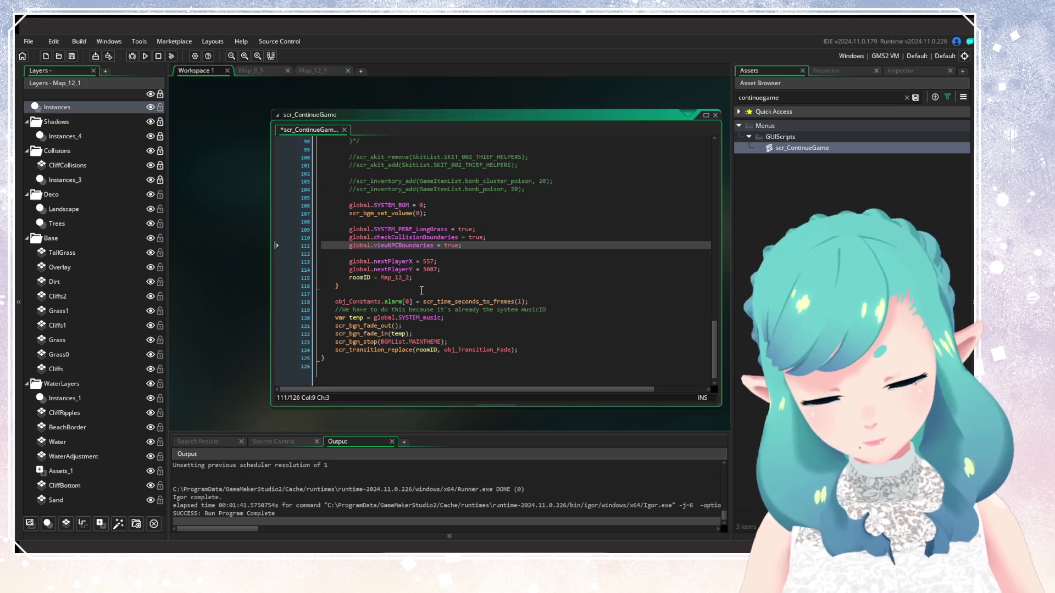
pyautogui.write('//')
pyautogui.click(474, 269)
# Save scr_ContinueGame with Ctrl+S and run the game with F5
pyautogui.hotkey('ctrl', 's')
pyautogui.click(409, 237)
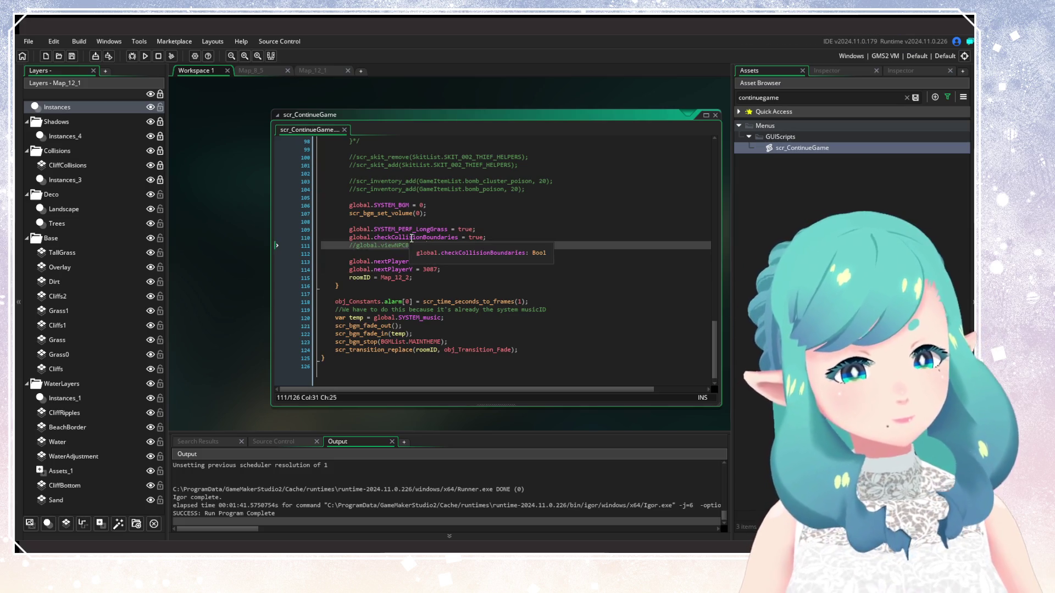
pyautogui.press('F5')
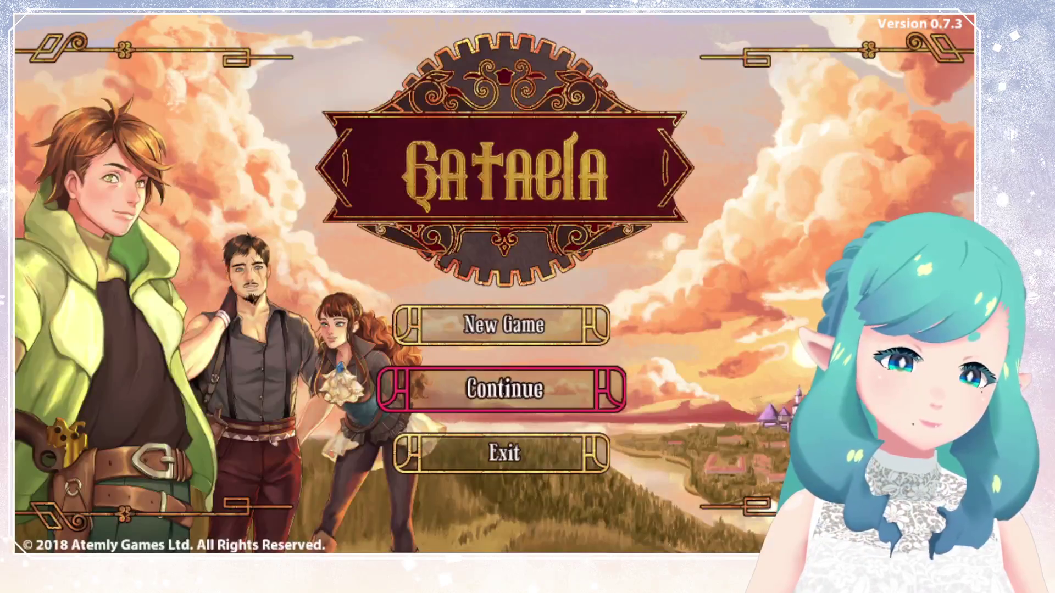
# Choose Continue and load save slot 1
pyautogui.press('Return')
pyautogui.press('Down')
pyautogui.press('Return')
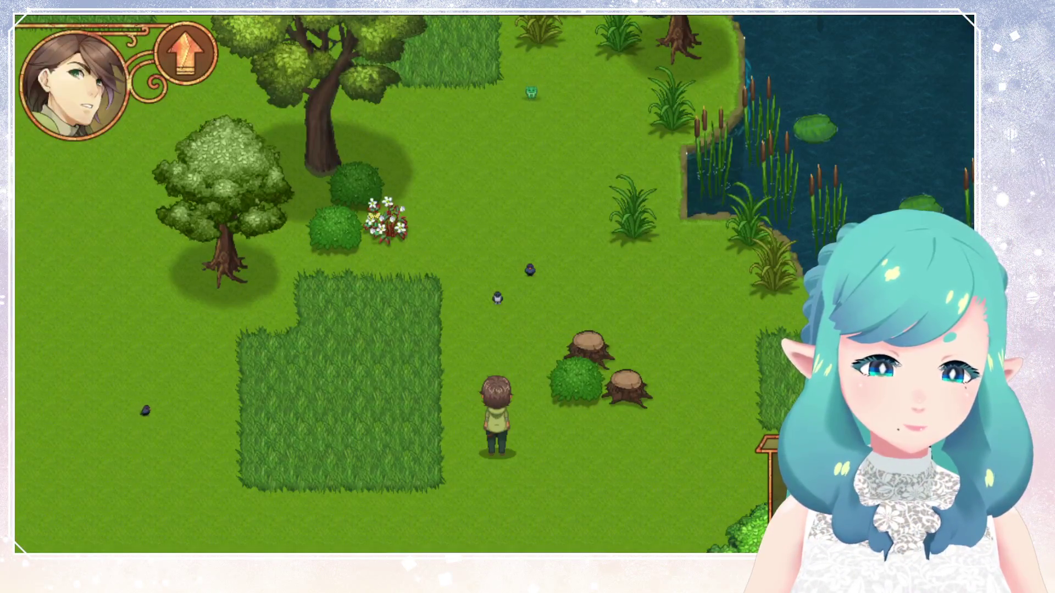
# Walk the character left, down and up, then quit the game with Alt+F4
pyautogui.press('Left')
pyautogui.press('Down')
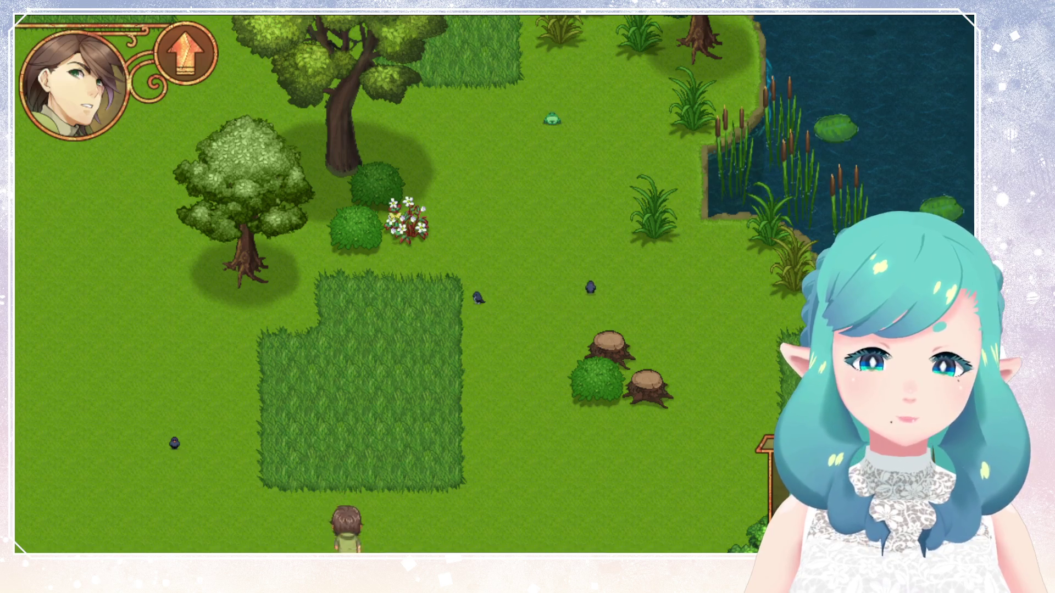
pyautogui.press('Up')
pyautogui.hotkey('alt', 'F4')
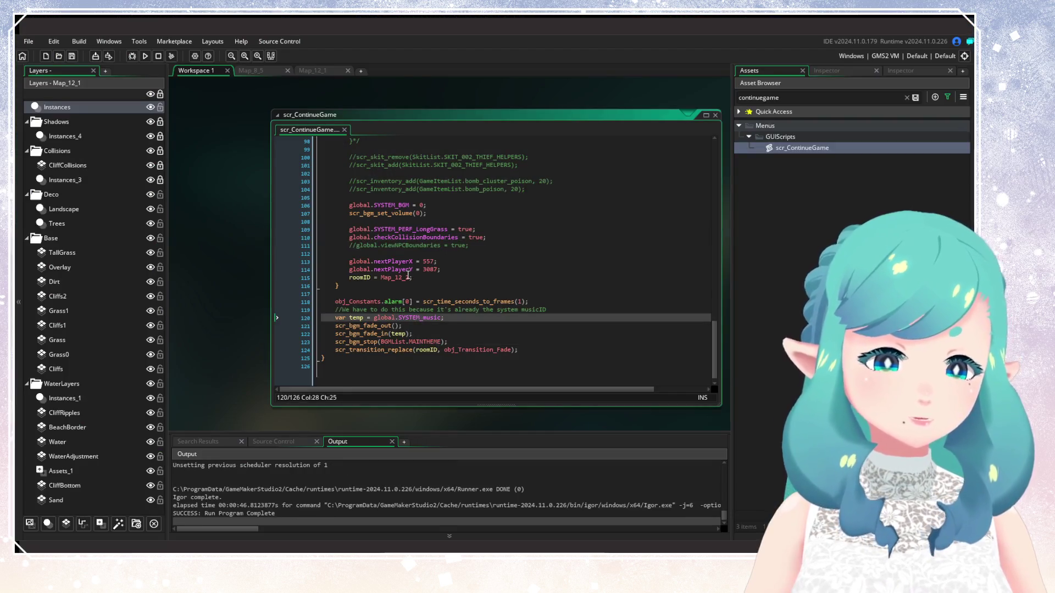
# Reload the externally changed scr_ContinueGame so it starts on Map_11_5 at 2368, 1375
pyautogui.click(407, 277)
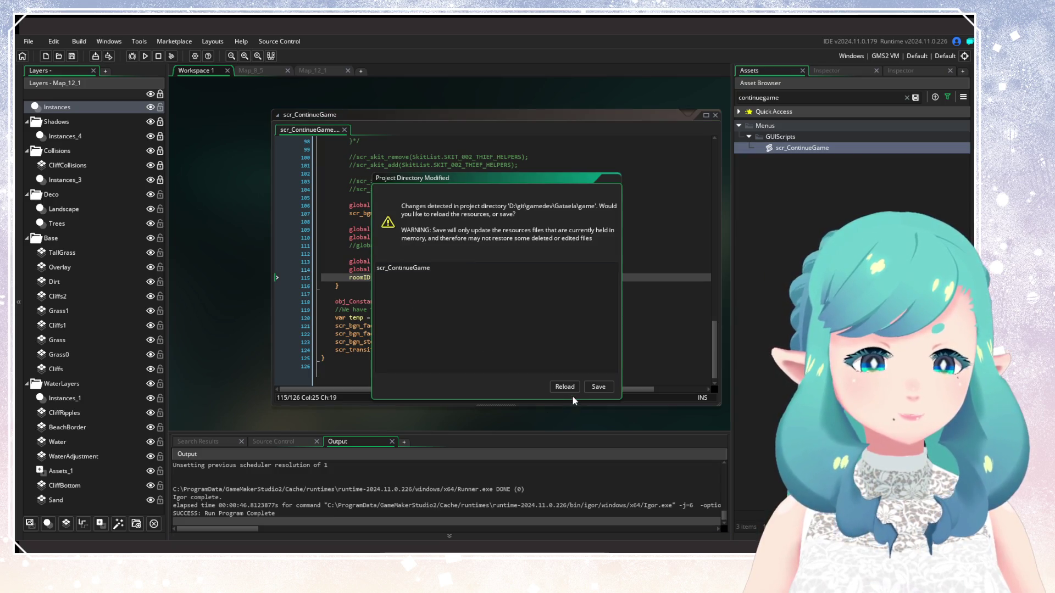
pyautogui.press('Return')
pyautogui.click(534, 269)
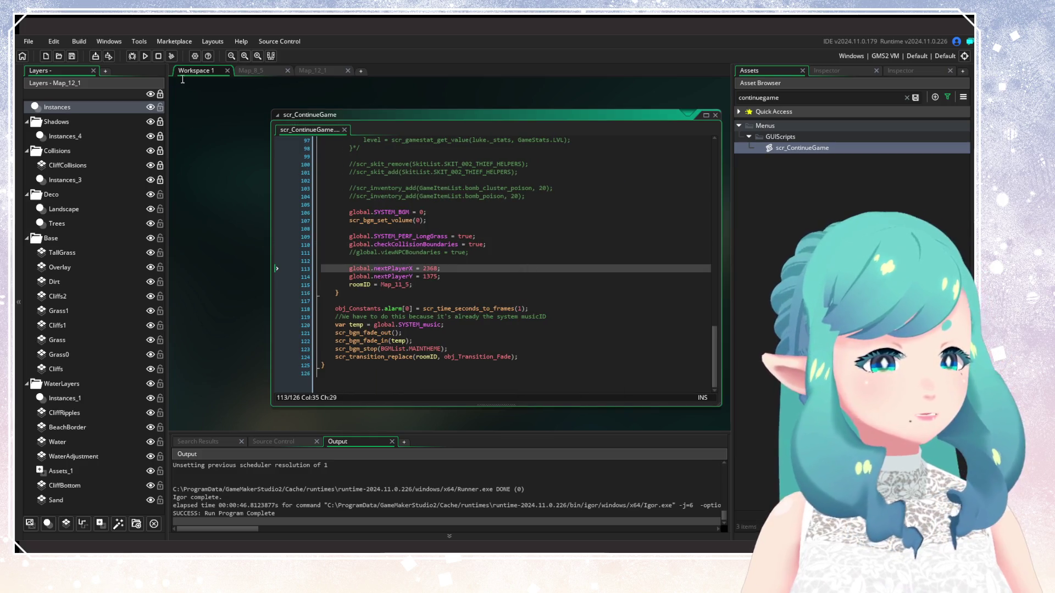
# Run the game, choose Continue and load the first save slot
pyautogui.click(145, 57)
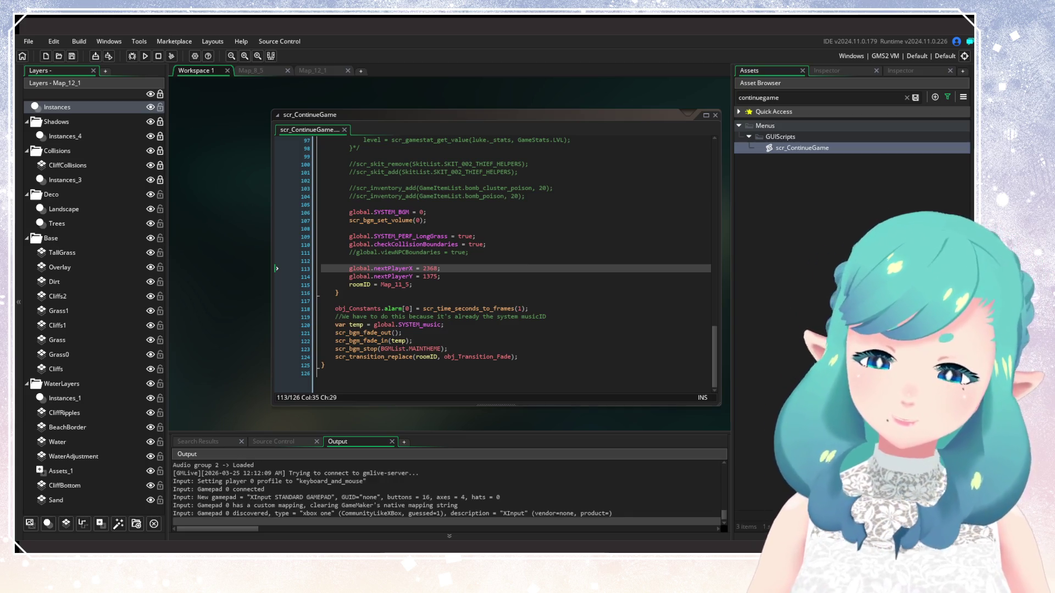
pyautogui.press('Down')
pyautogui.press('Return')
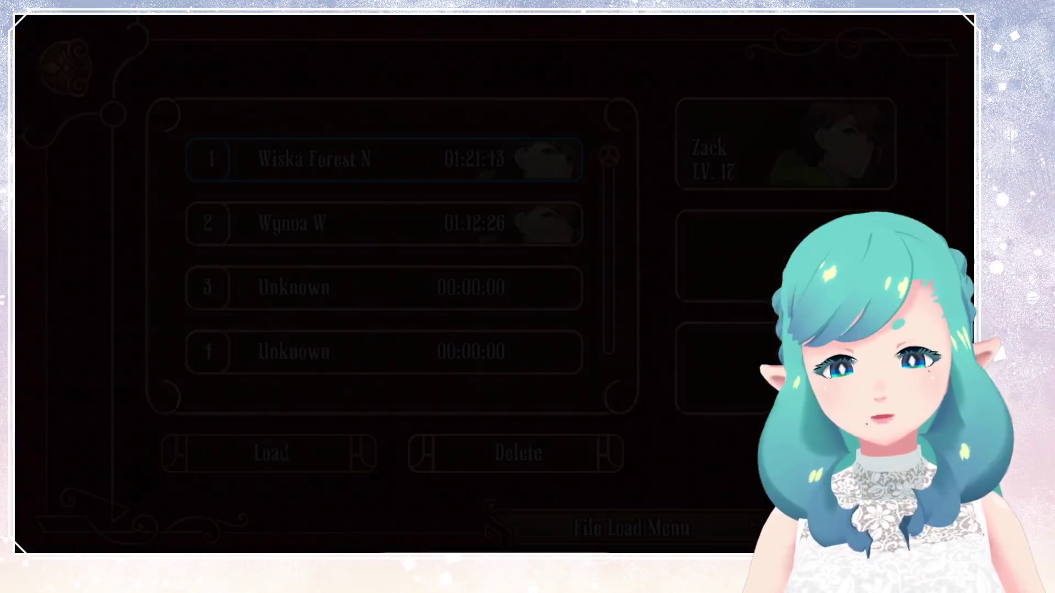
pyautogui.press('Return')
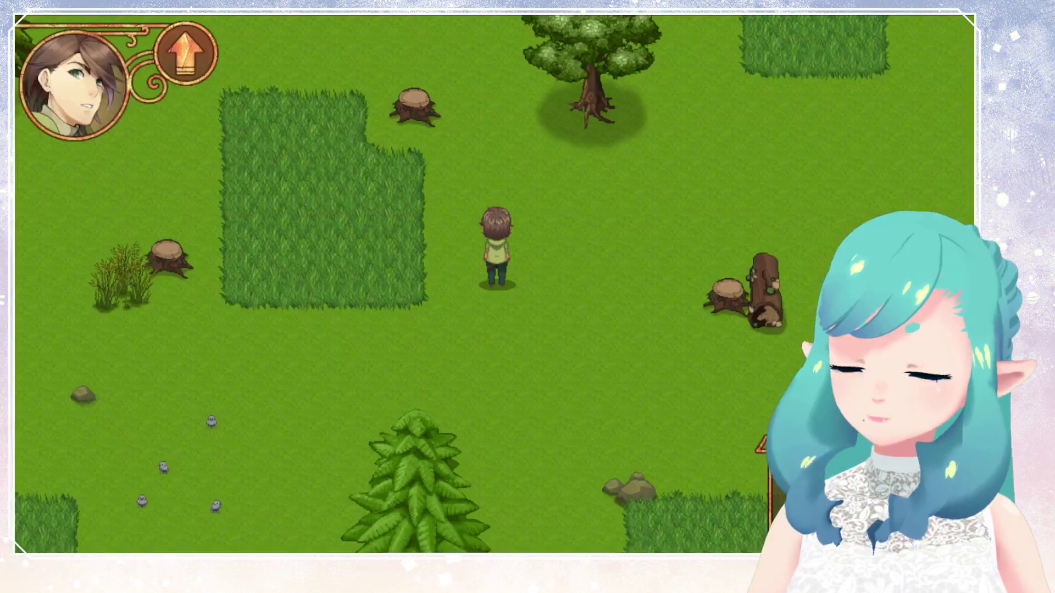
# Run the character west and up past the cliff, out the map's left edge
pyautogui.press('Up')
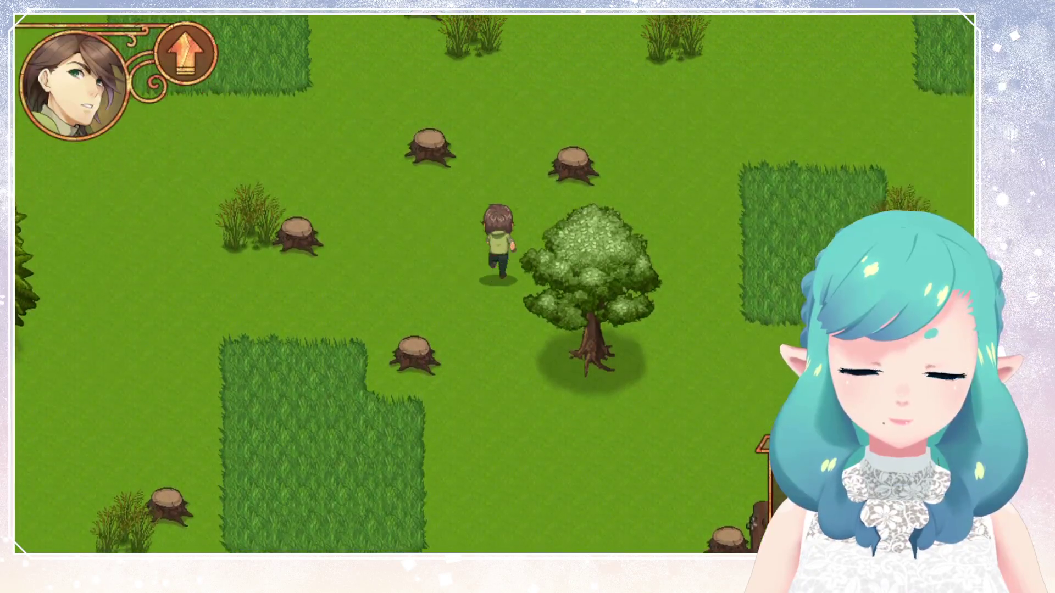
pyautogui.press('Left')
pyautogui.press('Left')
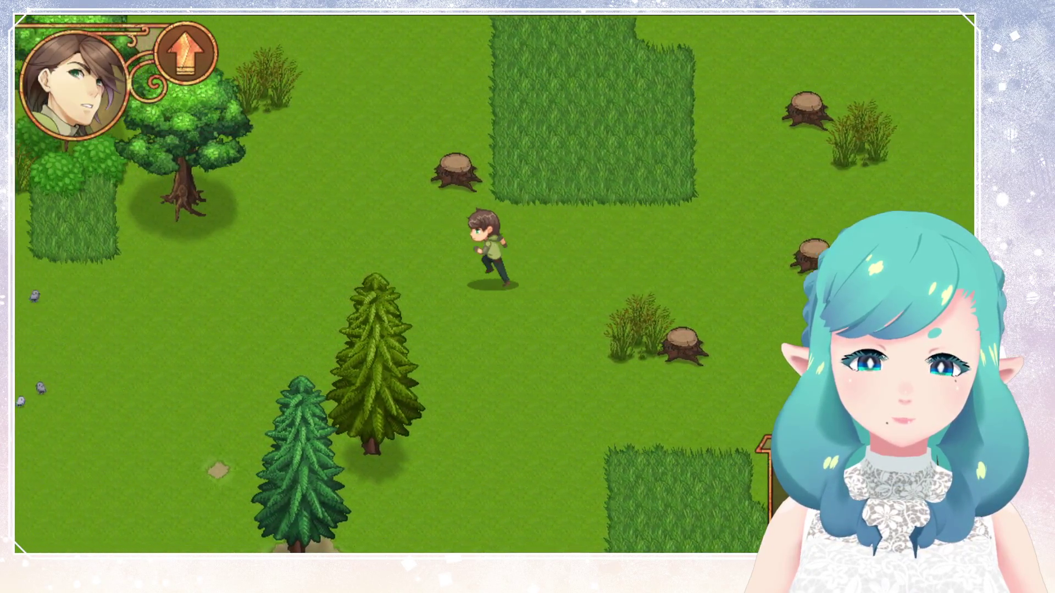
pyautogui.press('Left')
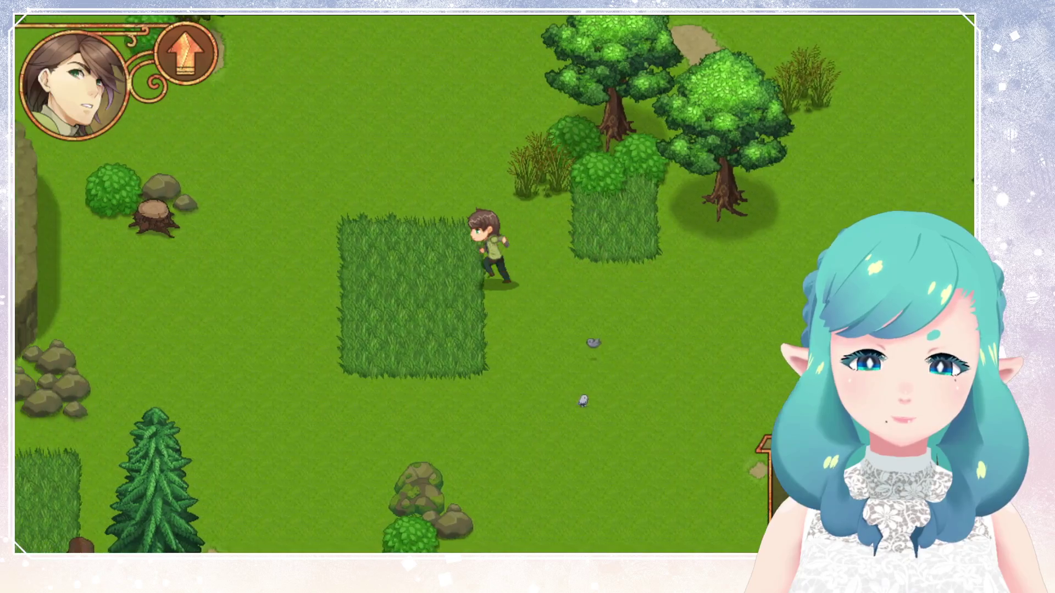
pyautogui.press('Up')
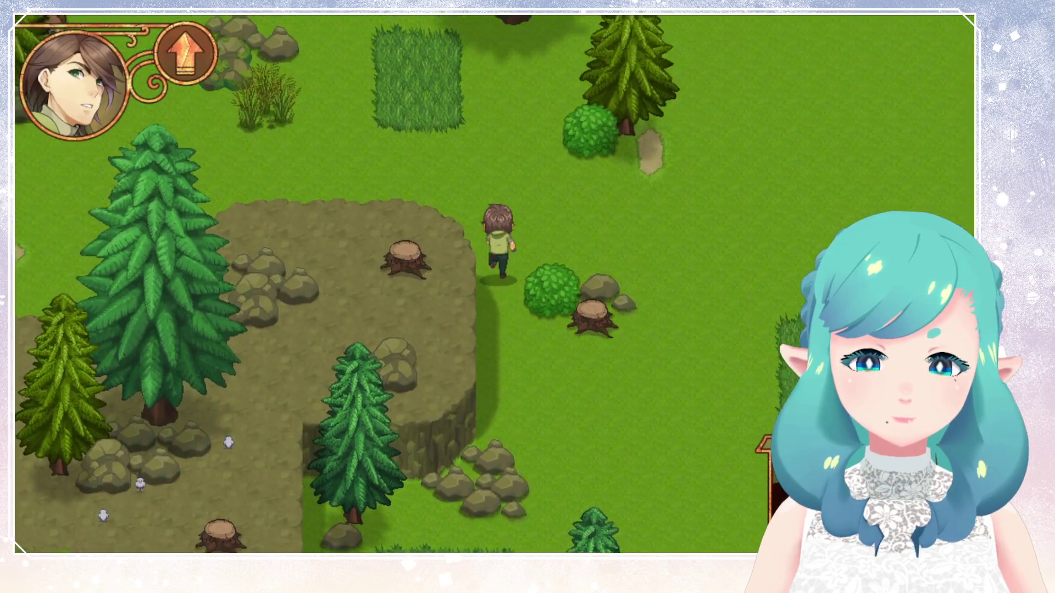
pyautogui.press('Left')
pyautogui.press('Left')
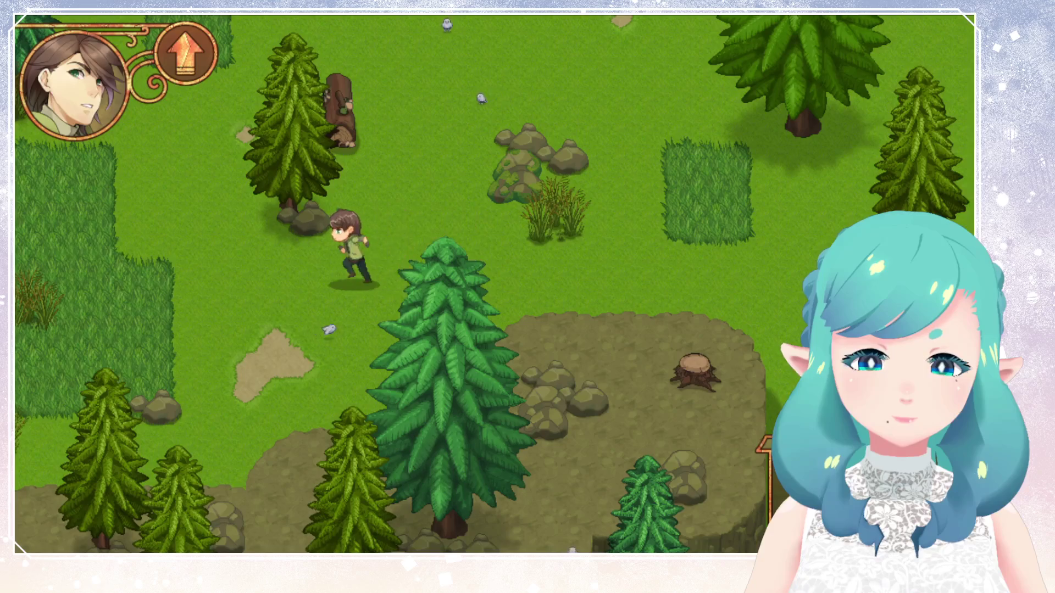
pyautogui.press('Left')
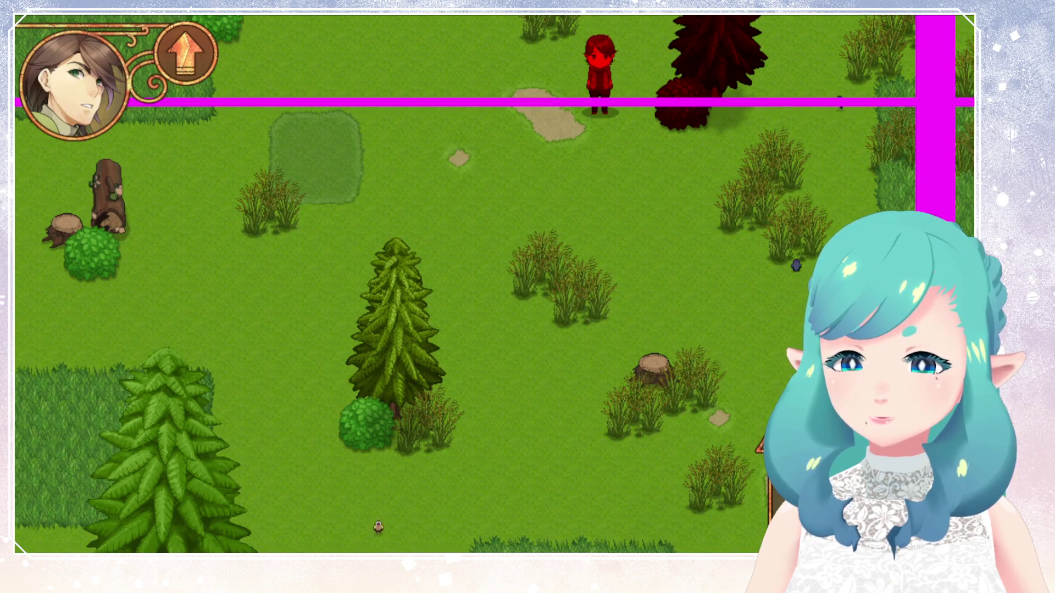
# Walk the character west through the forest
pyautogui.press('Left')
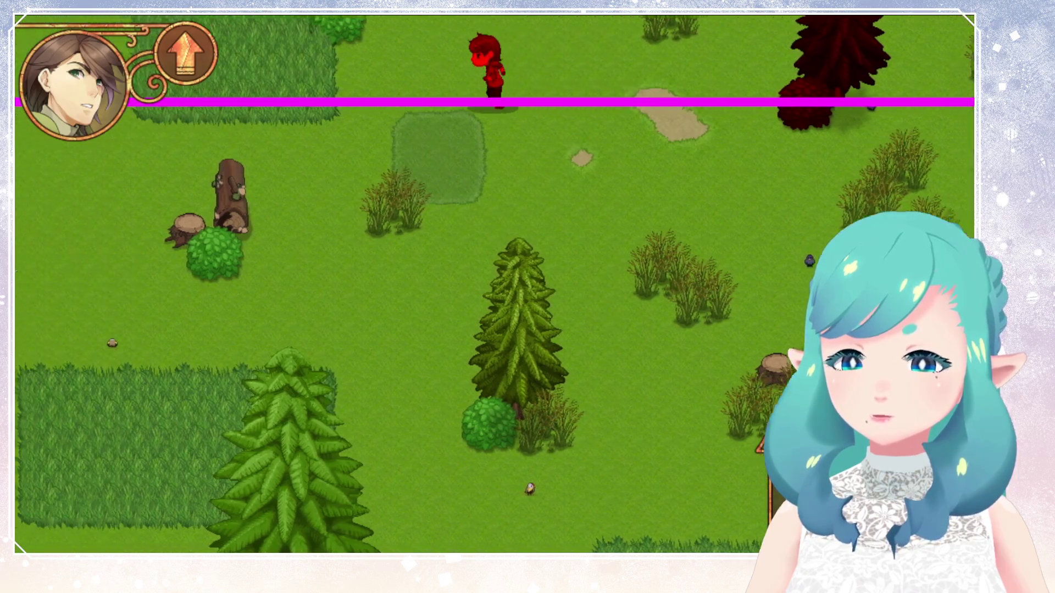
pyautogui.press('Left')
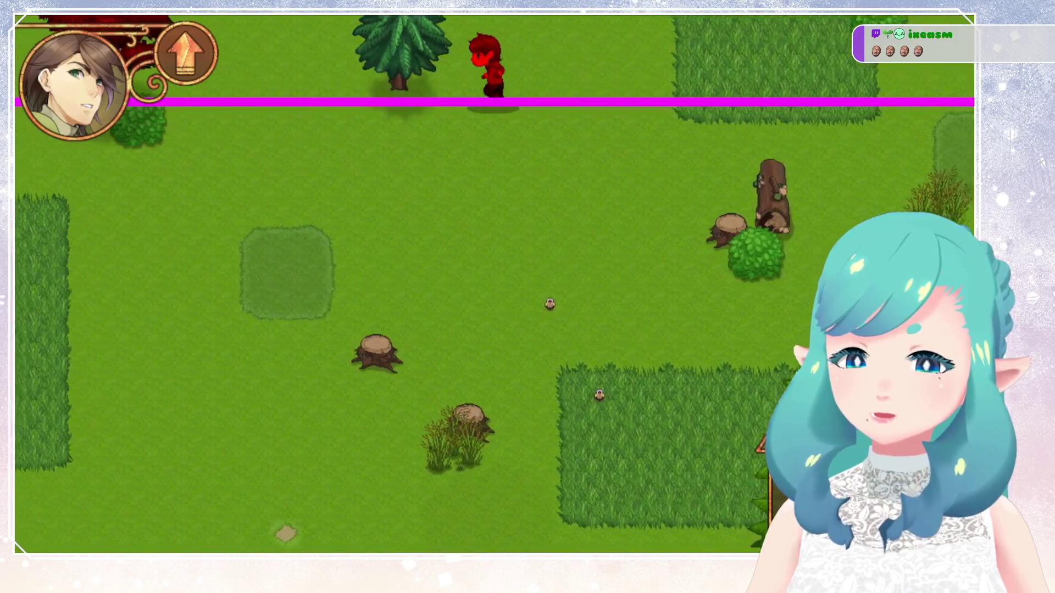
pyautogui.press('Left')
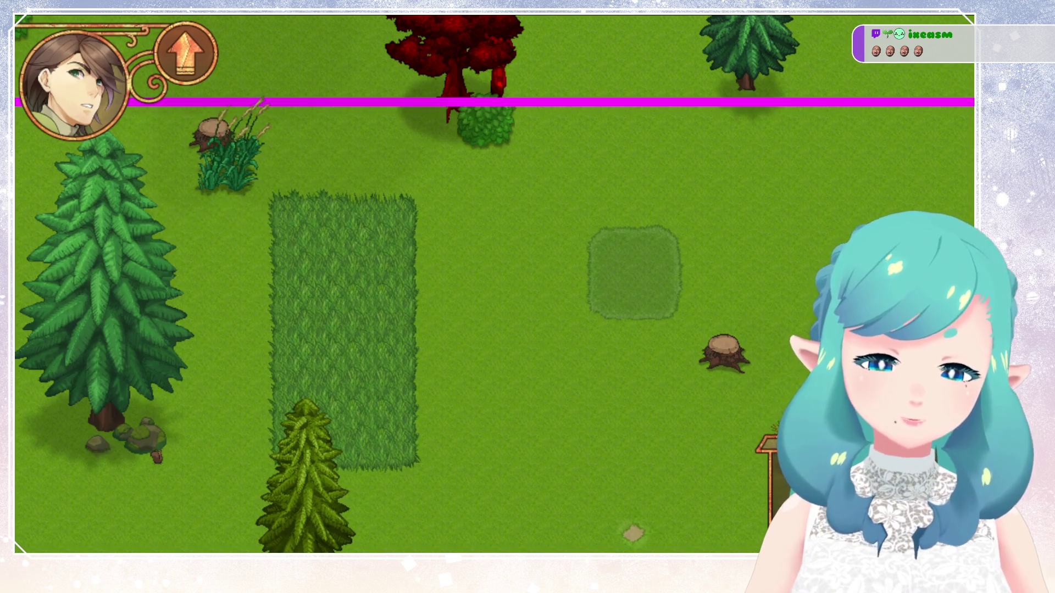
# Switch to the overworld map image, pan across it, and switch back to the game
pyautogui.hotkey('alt', 'Tab')
pyautogui.scroll(5, 601, 266)
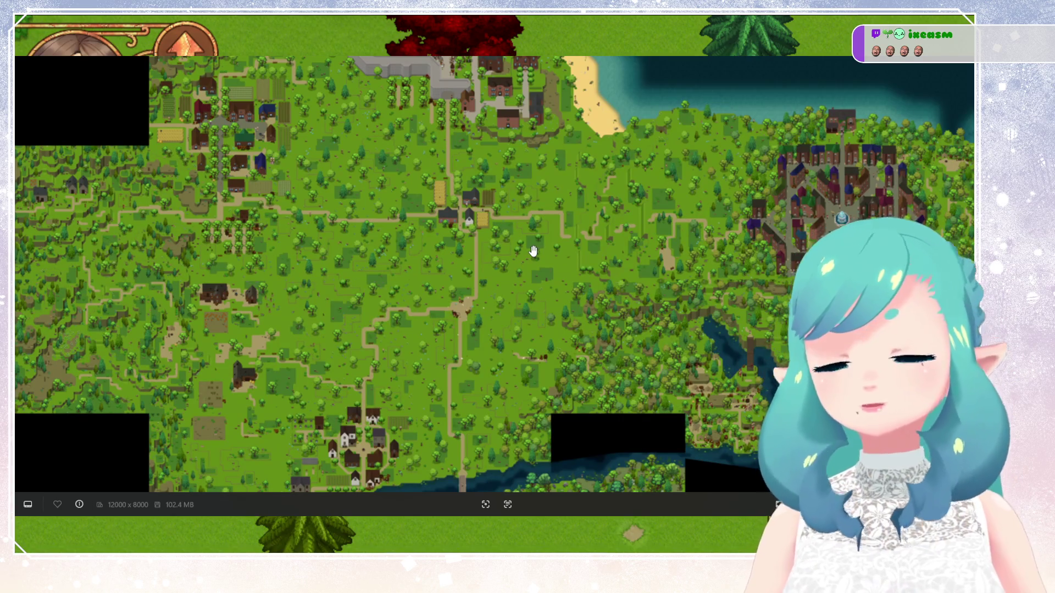
pyautogui.moveTo(531, 253)
pyautogui.mouseDown()
pyautogui.moveTo(532, 185)
pyautogui.moveTo(516, 324)
pyautogui.mouseUp()
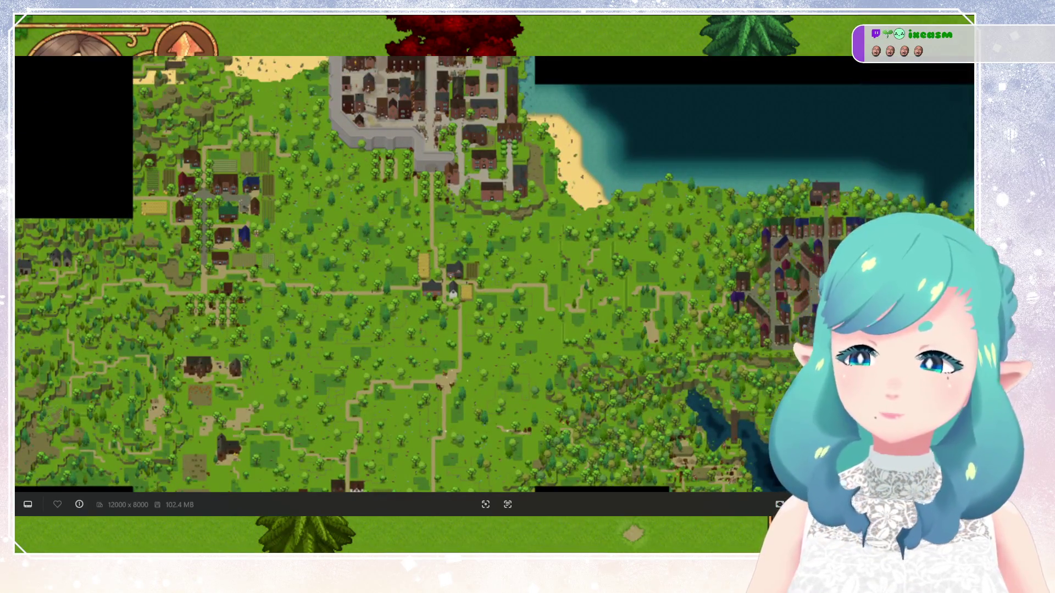
pyautogui.hotkey('alt', 'Tab')
# Walk the character to the left edge, back east, west again, then close the game
pyautogui.press('Left')
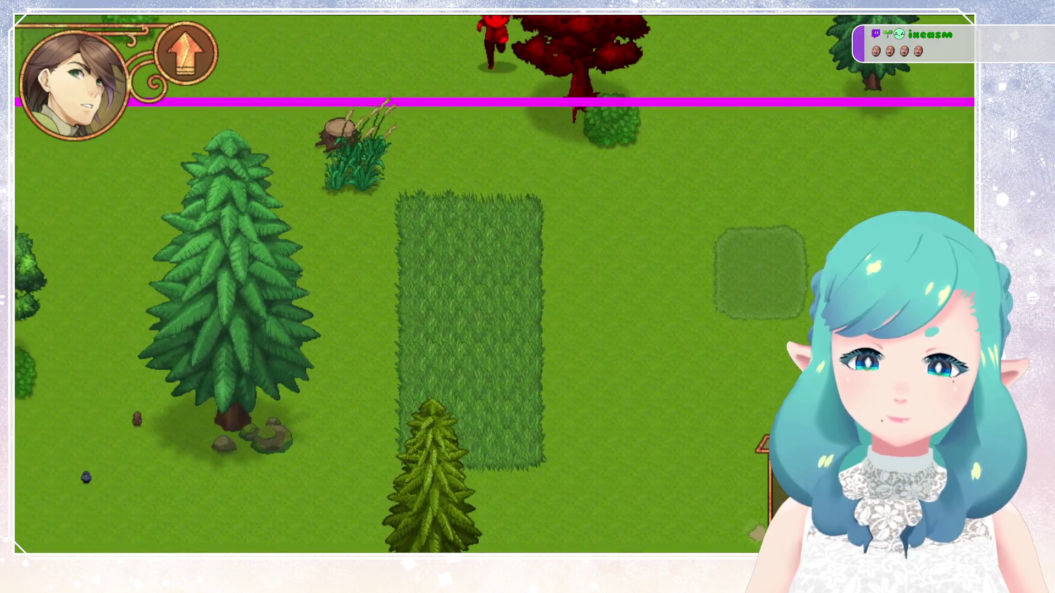
pyautogui.press('Left')
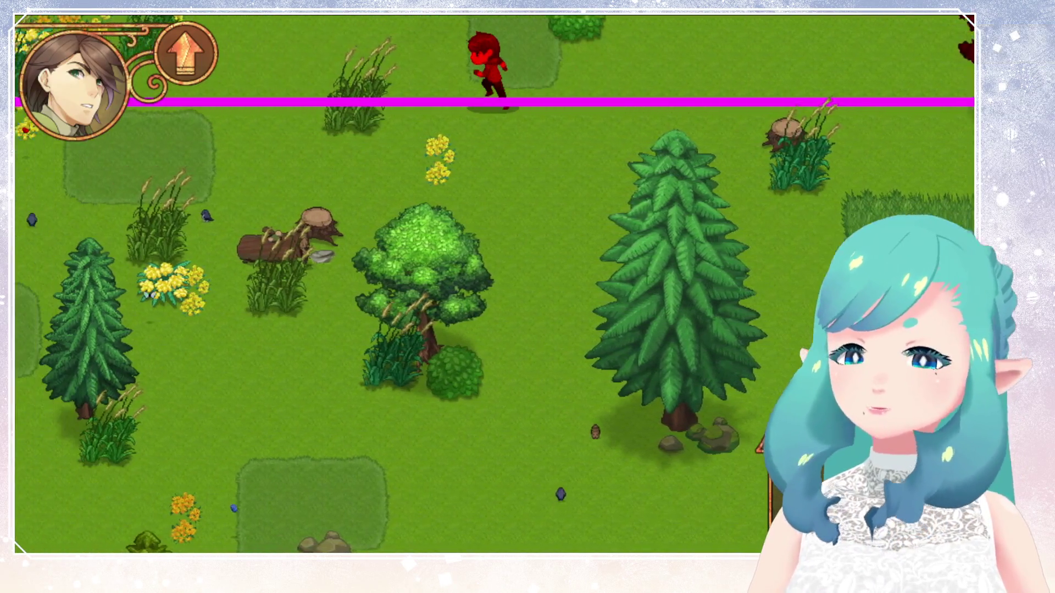
pyautogui.press('Right')
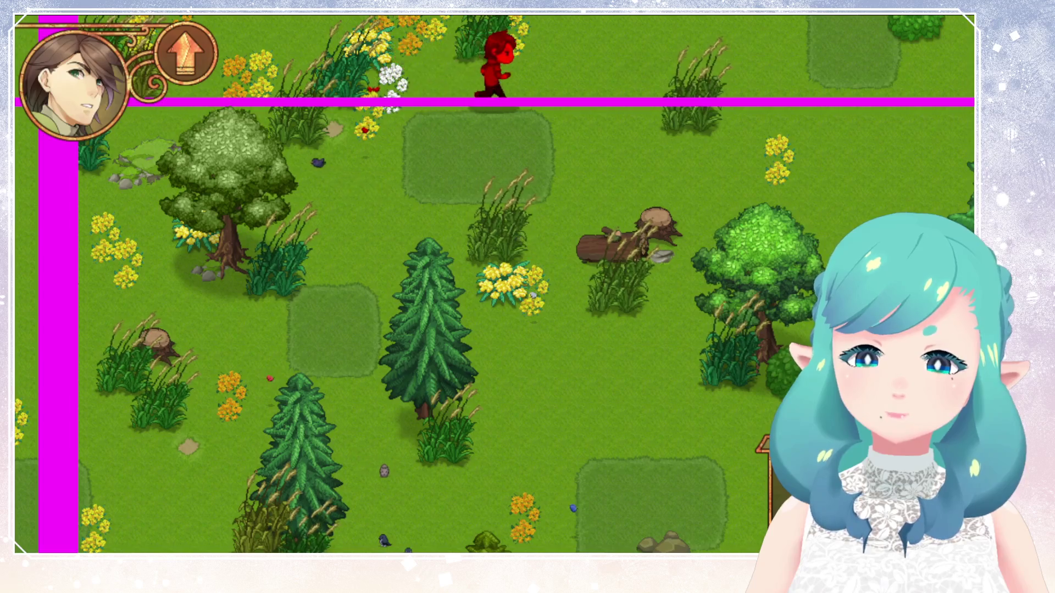
pyautogui.press('Right')
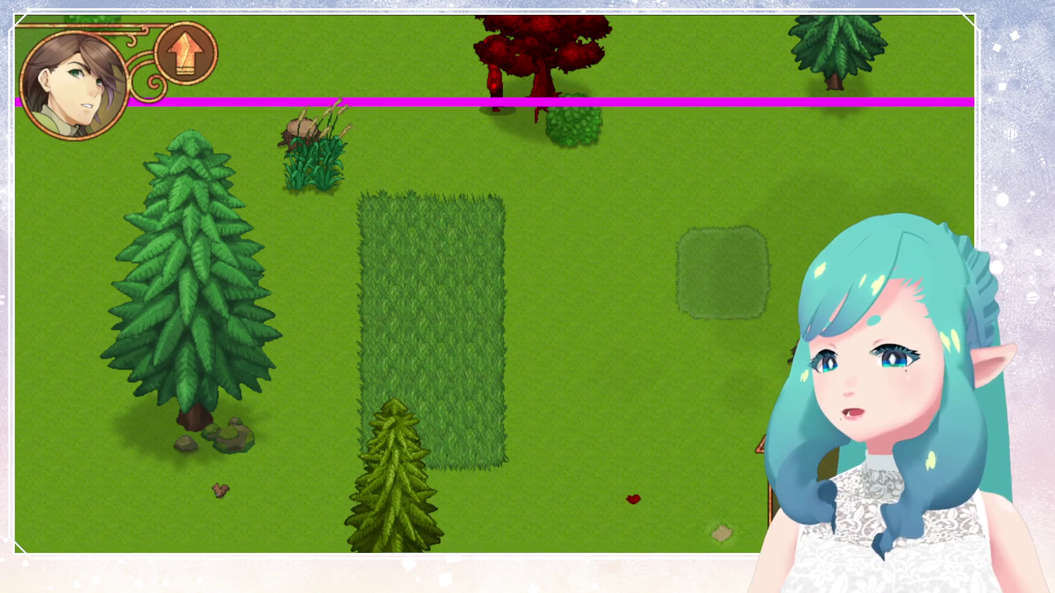
pyautogui.press('Left')
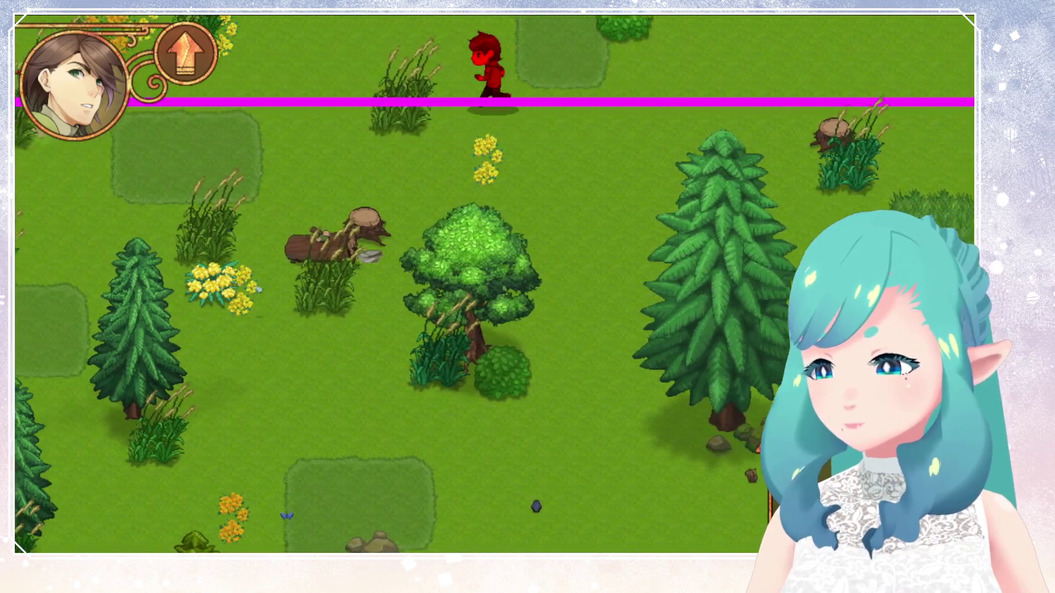
pyautogui.press('Left')
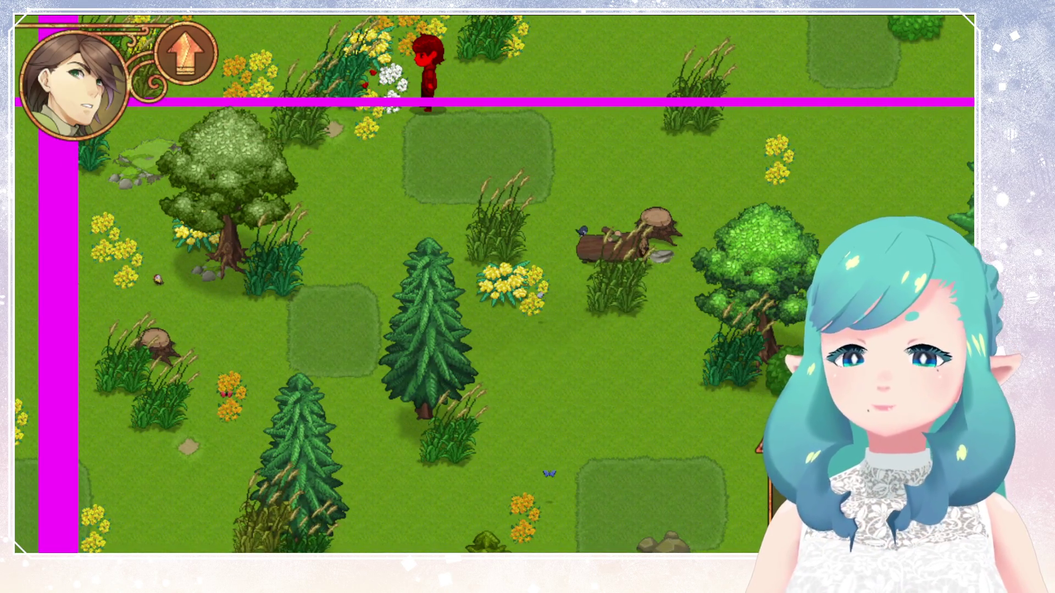
pyautogui.hotkey('alt', 'F4')
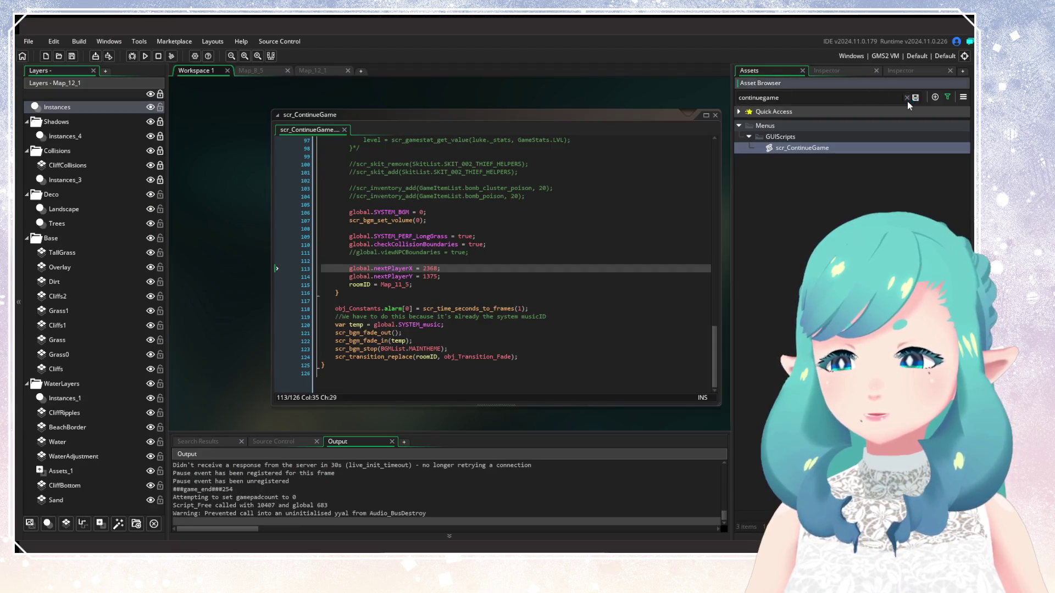
# Clear the asset search and filter the Asset Browser to show only Rooms
pyautogui.click(907, 98)
pyautogui.click(945, 97)
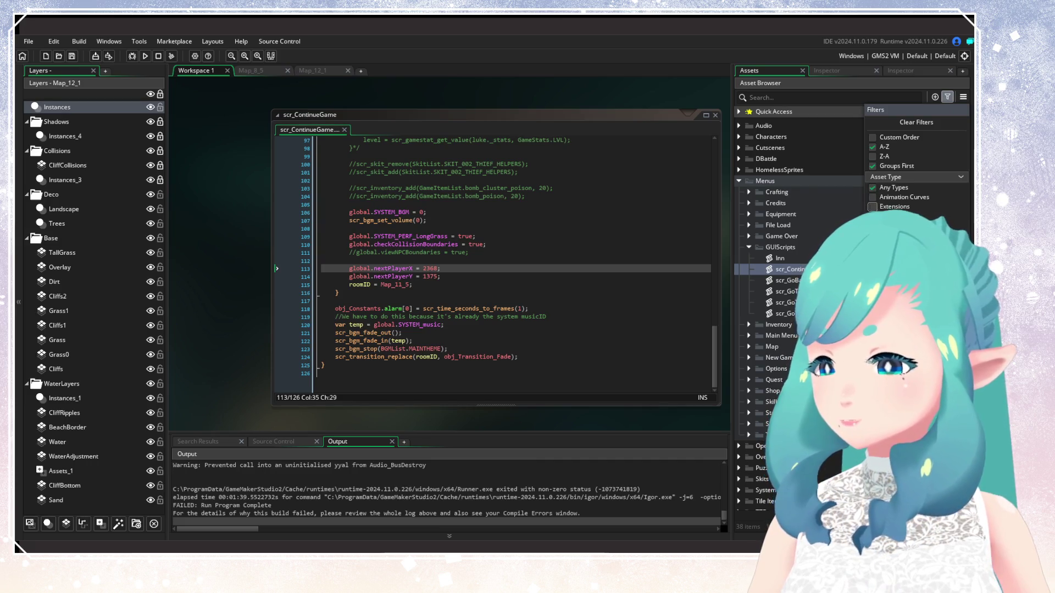
pyautogui.click(902, 234)
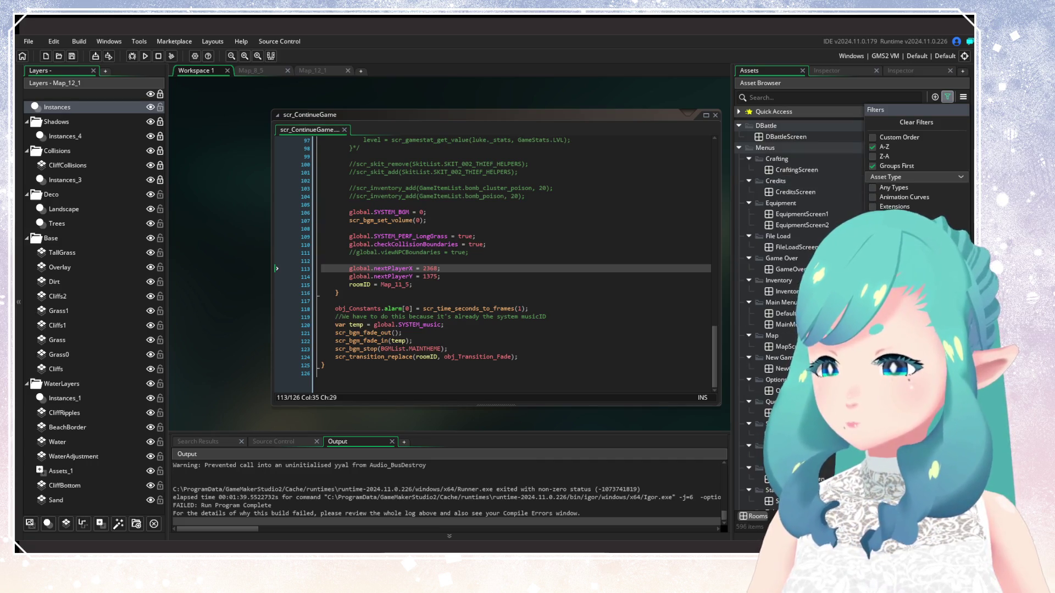
pyautogui.click(800, 112)
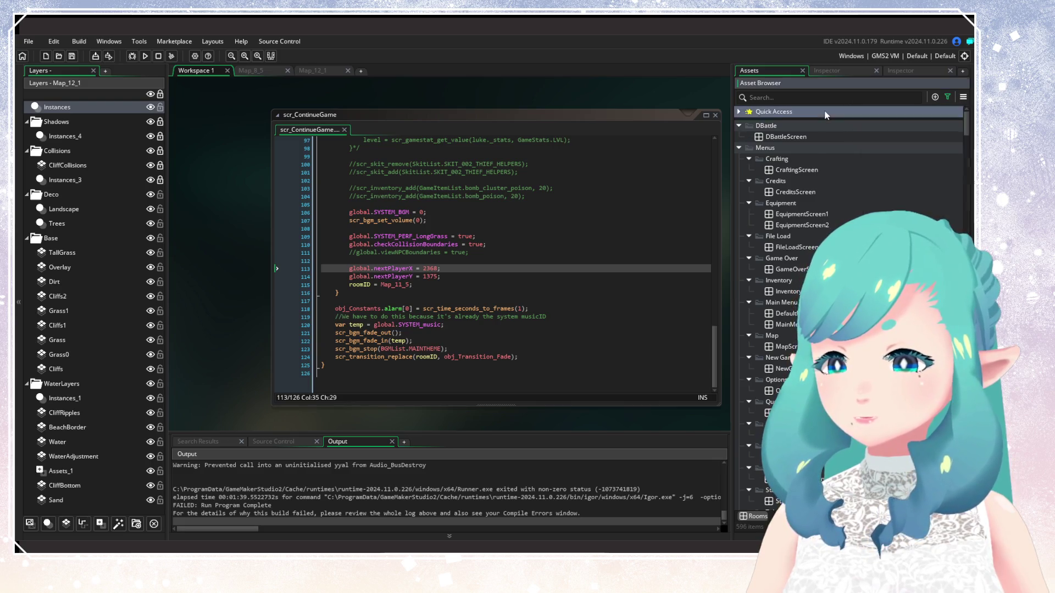
# Widen the Asset Browser, browse the room list, then narrow it back
pyautogui.click(800, 114)
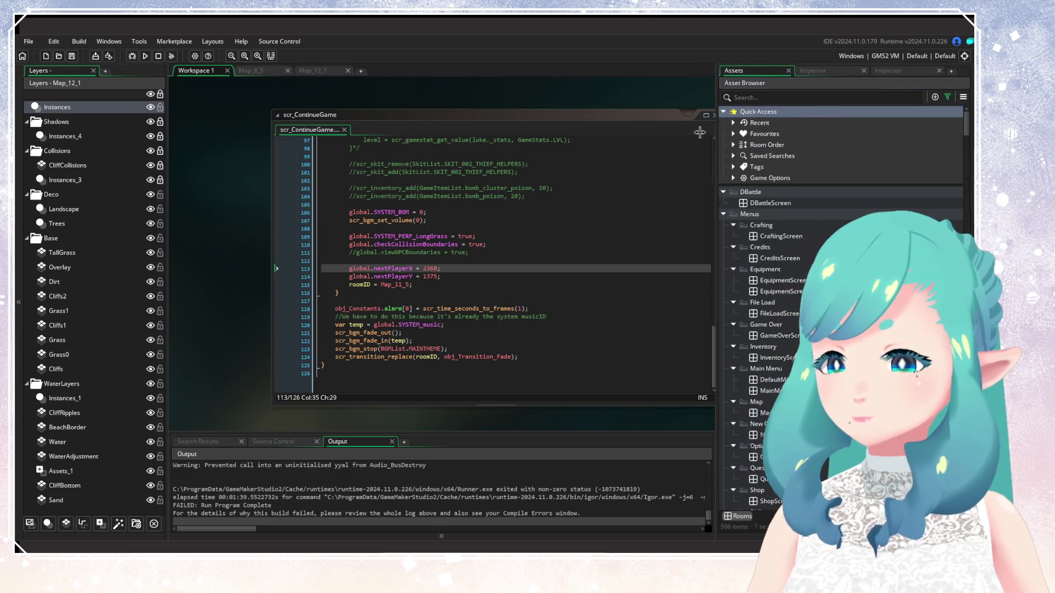
pyautogui.moveTo(733, 134); pyautogui.dragTo(451, 115)
pyautogui.click(457, 113)
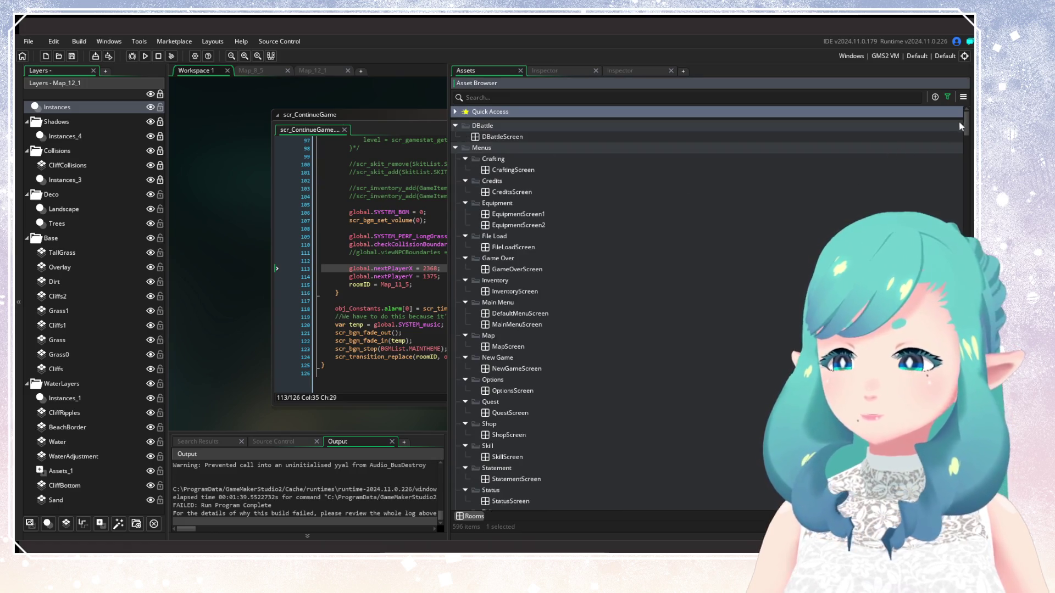
pyautogui.moveTo(967, 128); pyautogui.dragTo(966, 393)
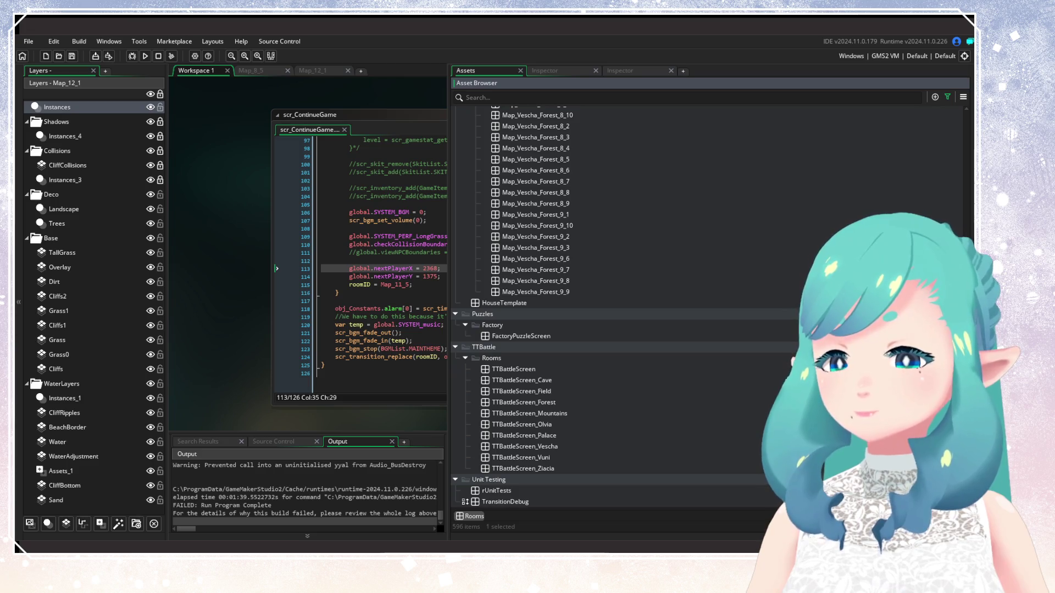
pyautogui.scroll(20, 923, 110)
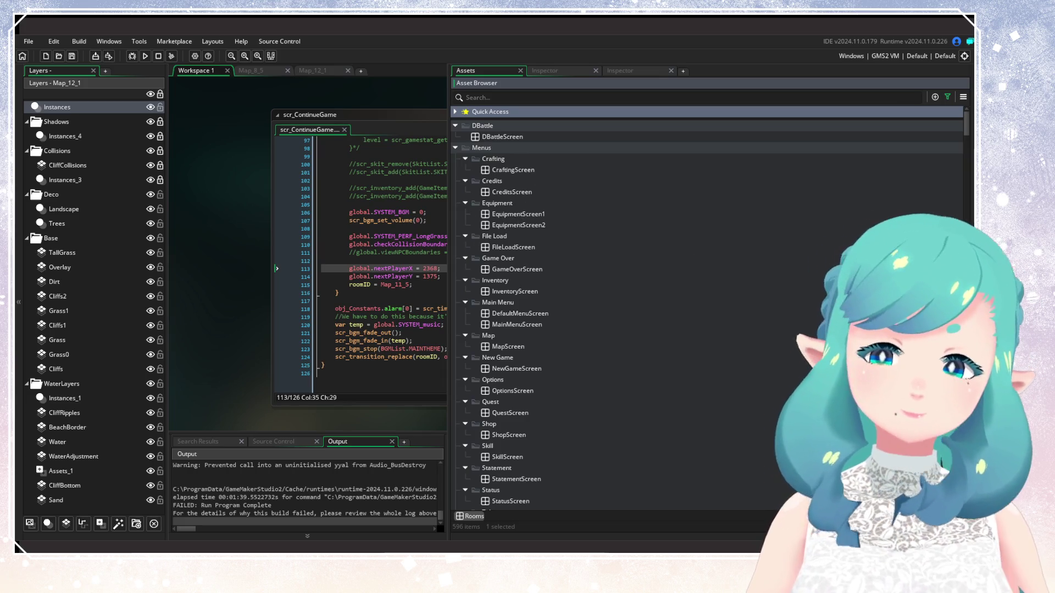
pyautogui.moveTo(967, 131)
pyautogui.mouseDown()
pyautogui.moveTo(964, 193)
pyautogui.moveTo(961, 147)
pyautogui.moveTo(959, 159)
pyautogui.mouseUp()
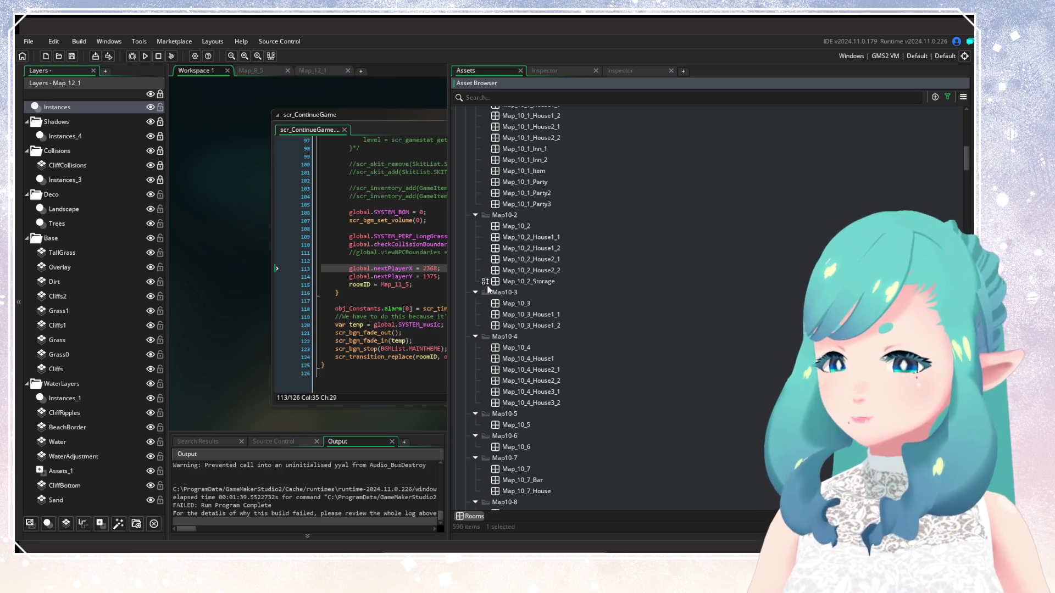
pyautogui.moveTo(450, 269); pyautogui.dragTo(829, 270)
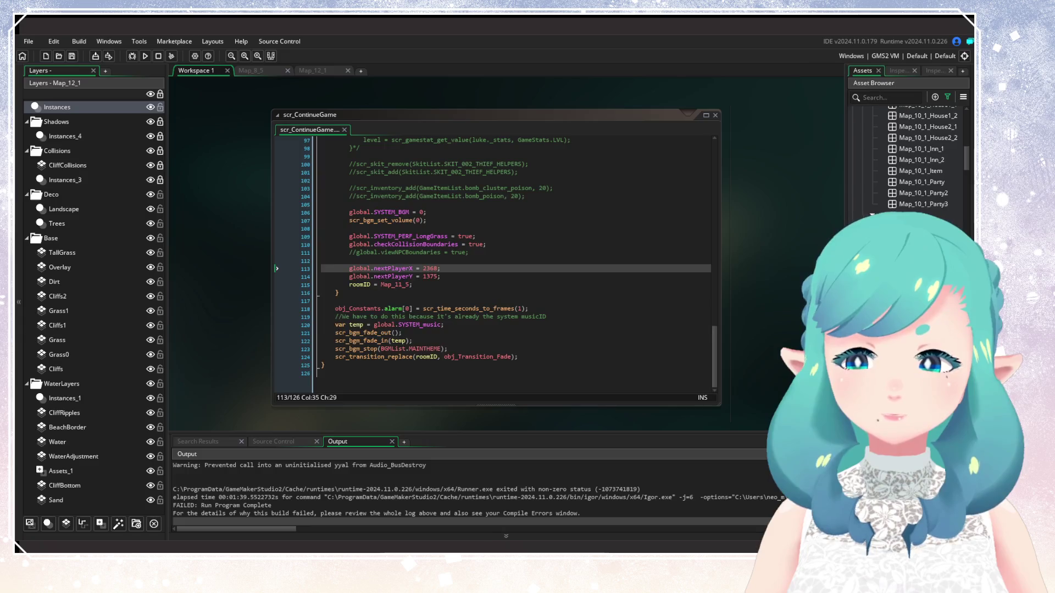
# Reset the asset filter options and collapse the Menus folder
pyautogui.click(949, 97)
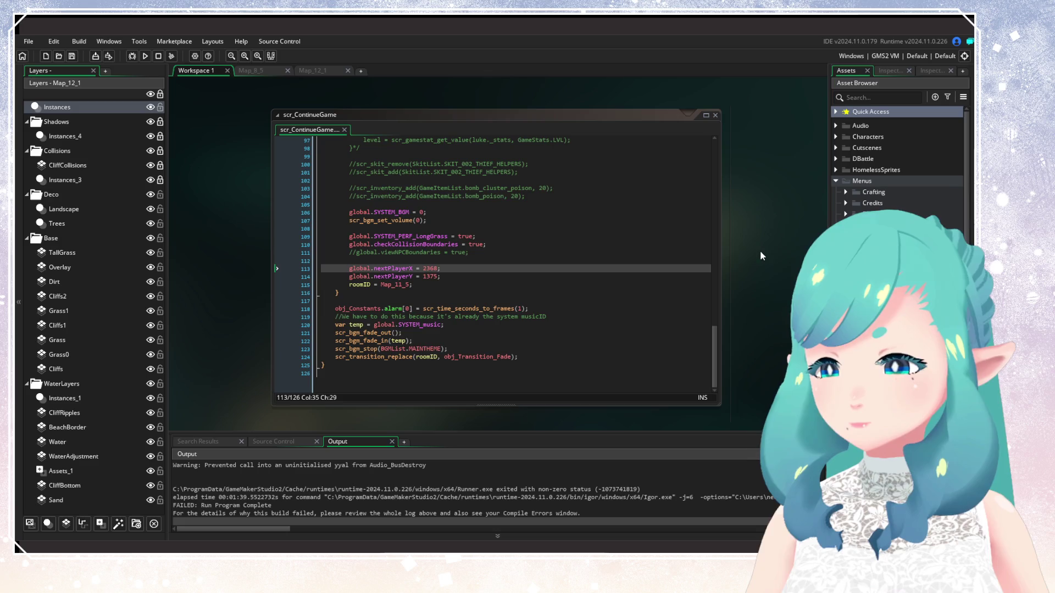
pyautogui.moveTo(828, 226); pyautogui.dragTo(830, 227)
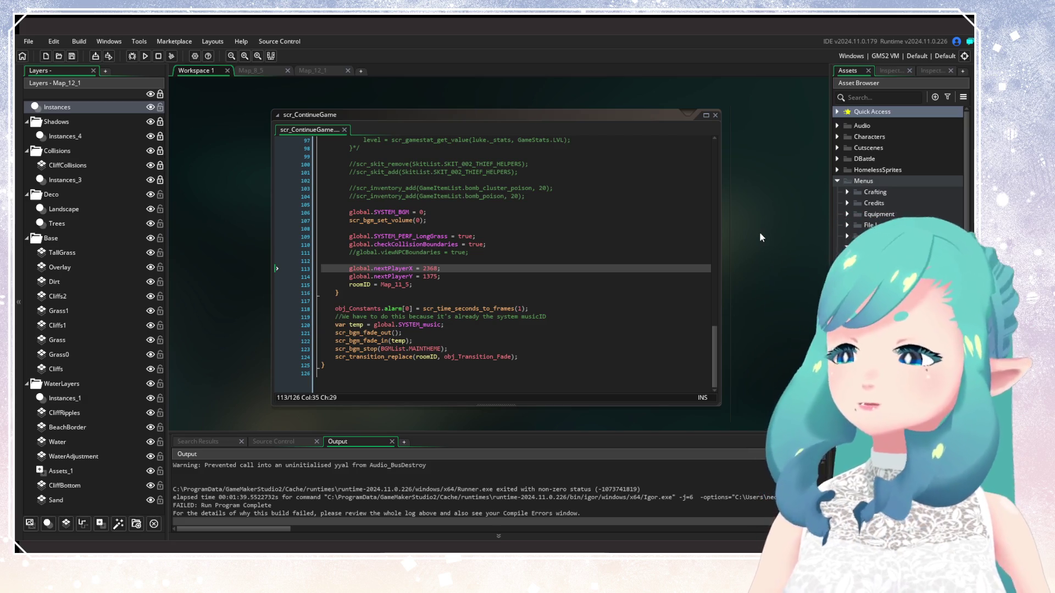
pyautogui.click(836, 181)
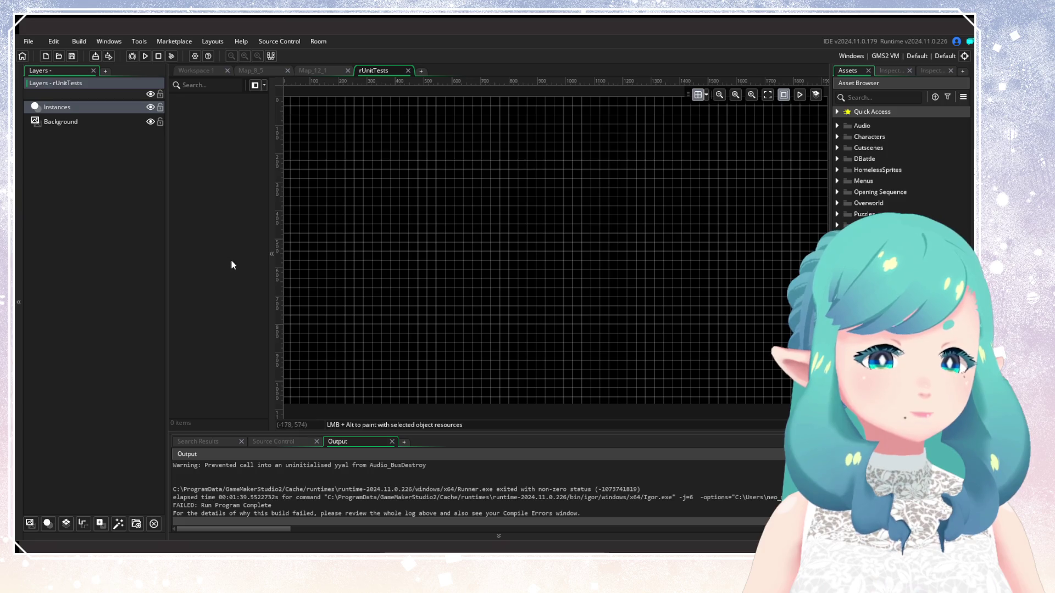
# Close the rUnitTests room tab
pyautogui.click(85, 119)
pyautogui.click(84, 107)
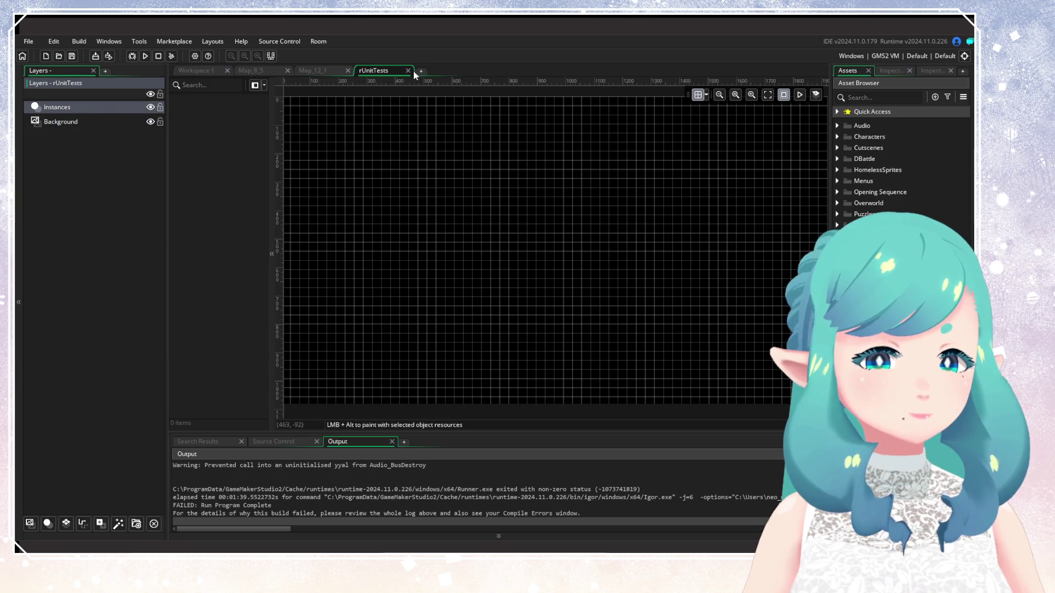
pyautogui.click(407, 71)
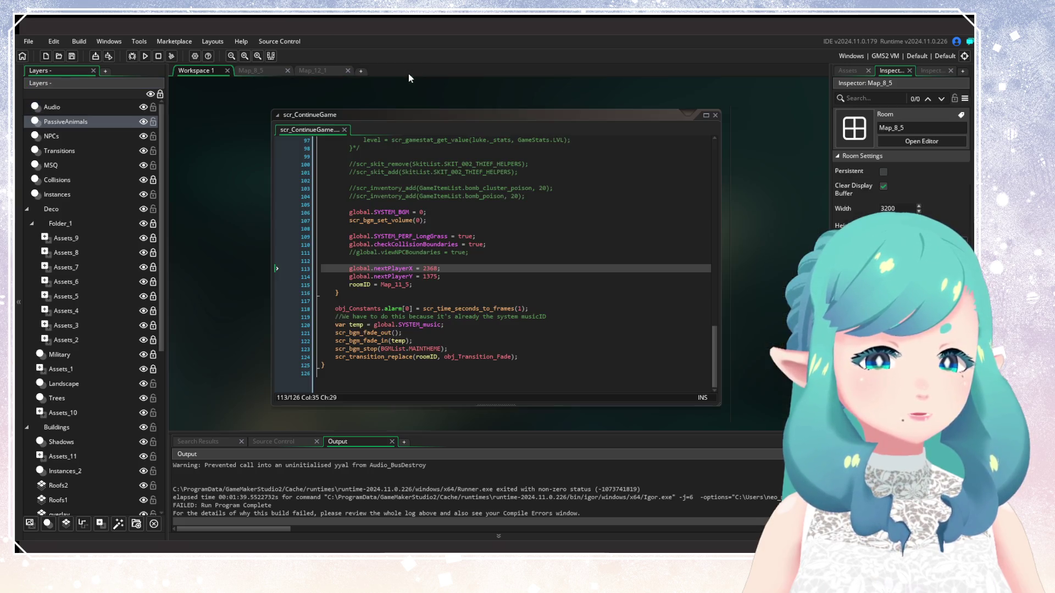
# View the ttbattle_algorithm_random call on line 6 of Test_TTBattle_Simulator_Test, then close the script
pyautogui.click(848, 74)
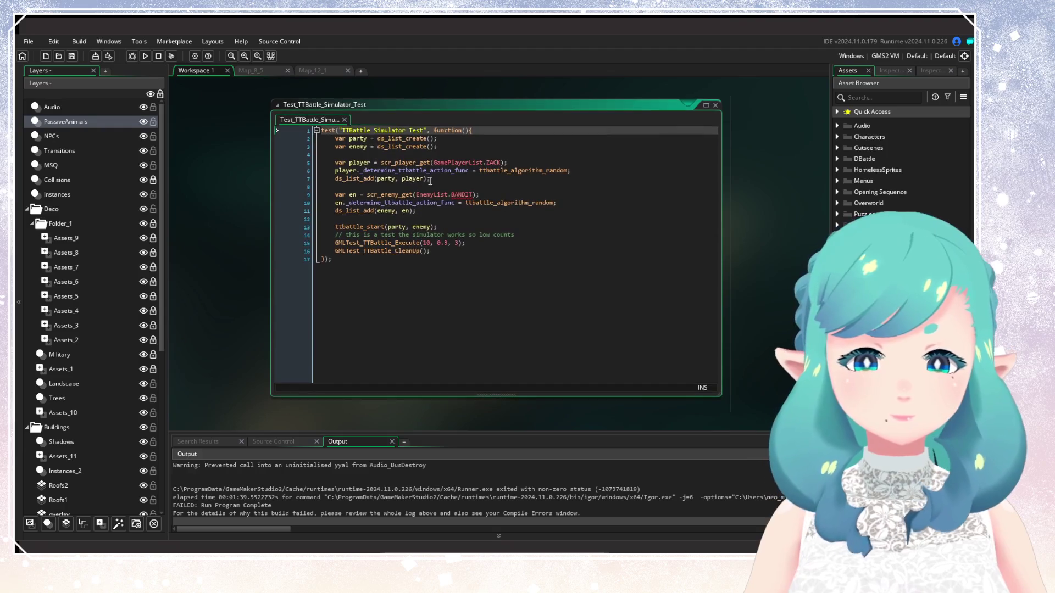
pyautogui.click(552, 171)
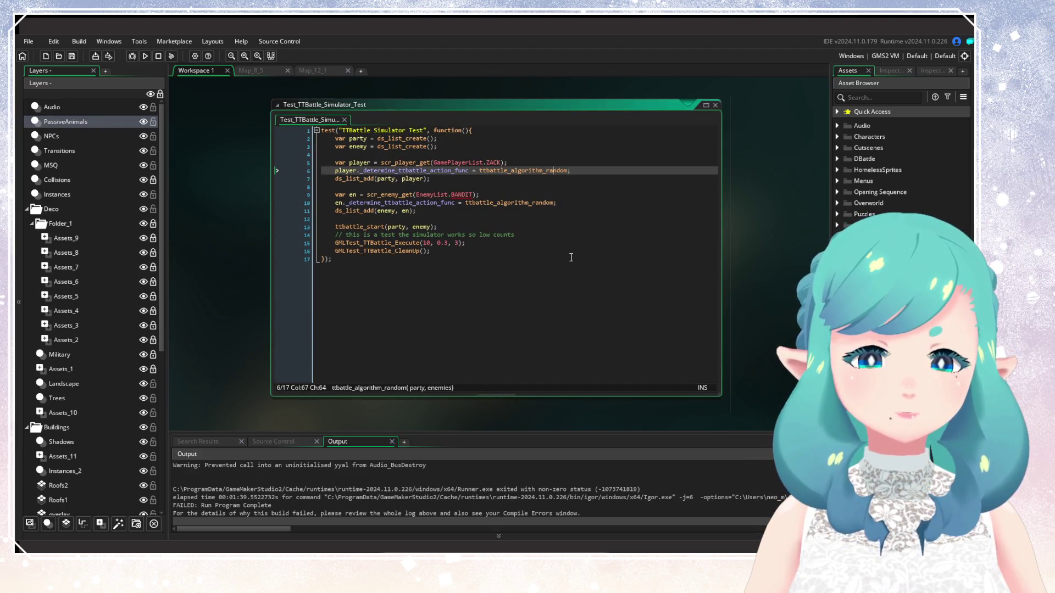
pyautogui.click(716, 105)
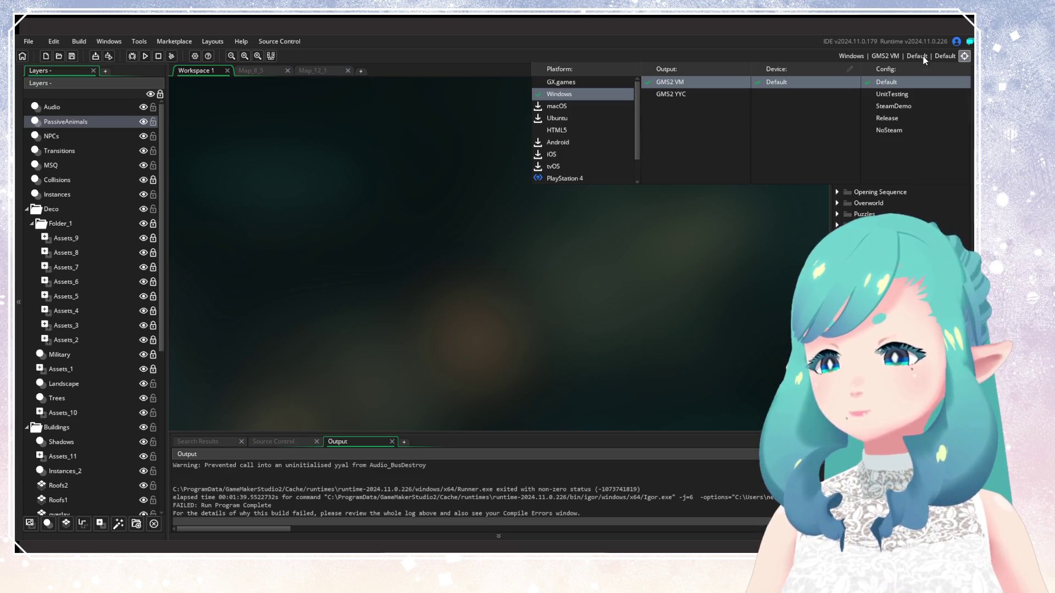
pyautogui.click(885, 55)
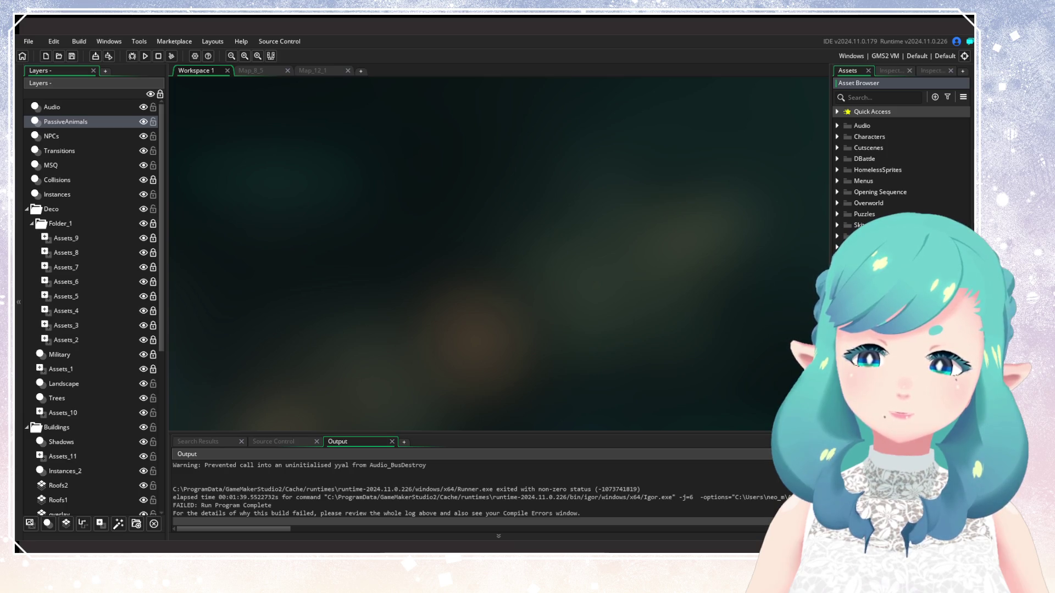
pyautogui.click(837, 170)
pyautogui.click(837, 171)
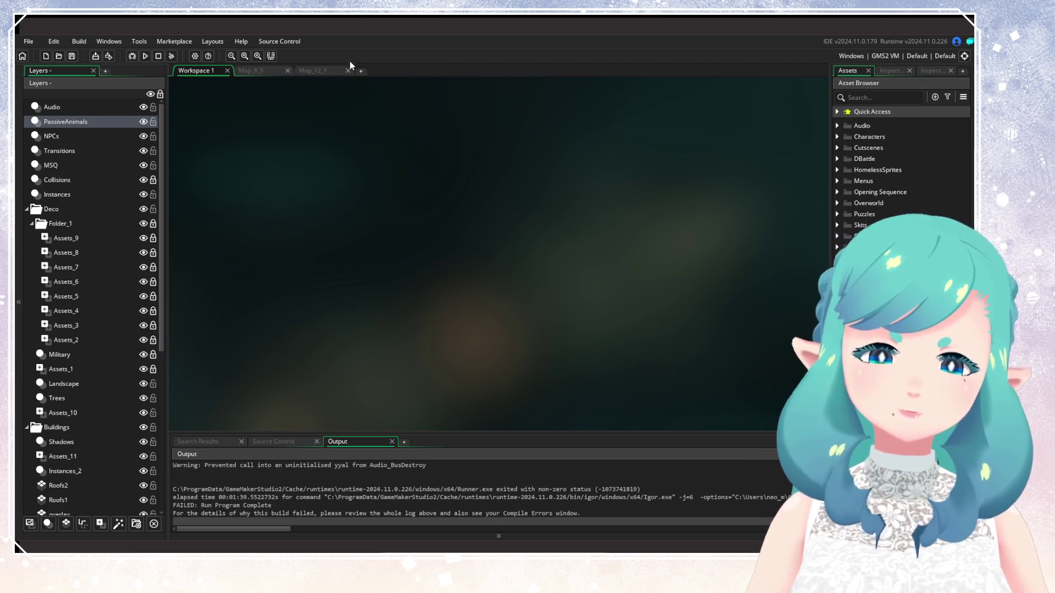
# Zoom and pan the 12000 x 8000 overworld map across the farmland, walled town and fountain town, then return to GameMaker
pyautogui.click(329, 70)
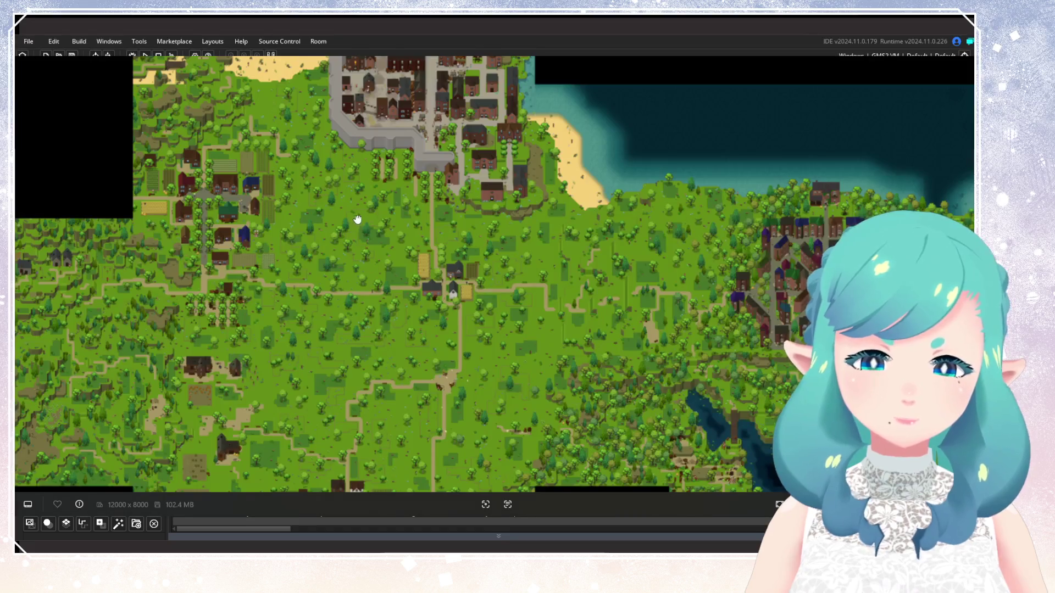
pyautogui.scroll(5, 431, 277)
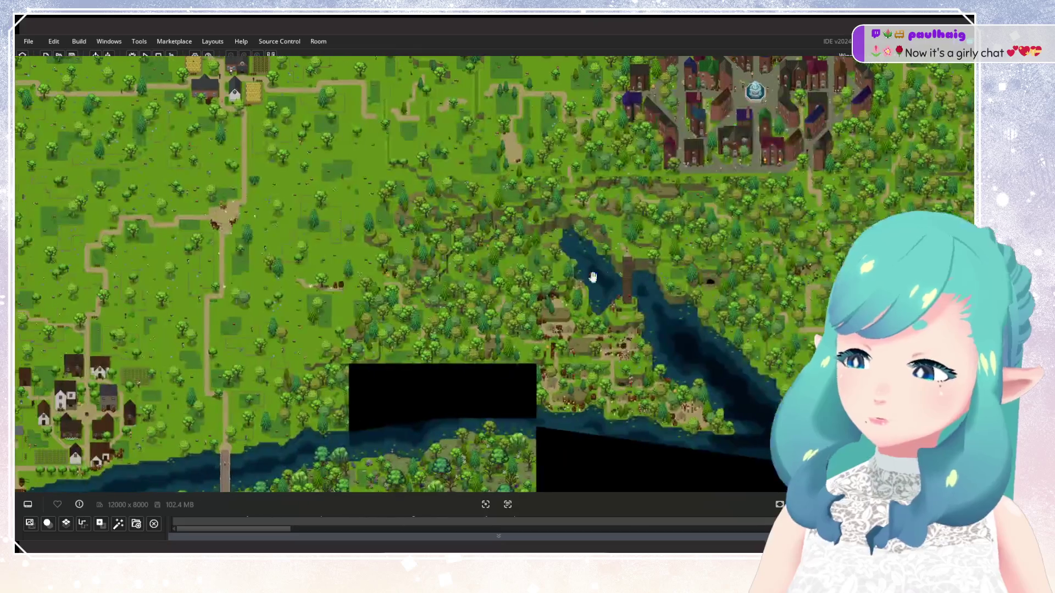
pyautogui.scroll(3, 556, 270)
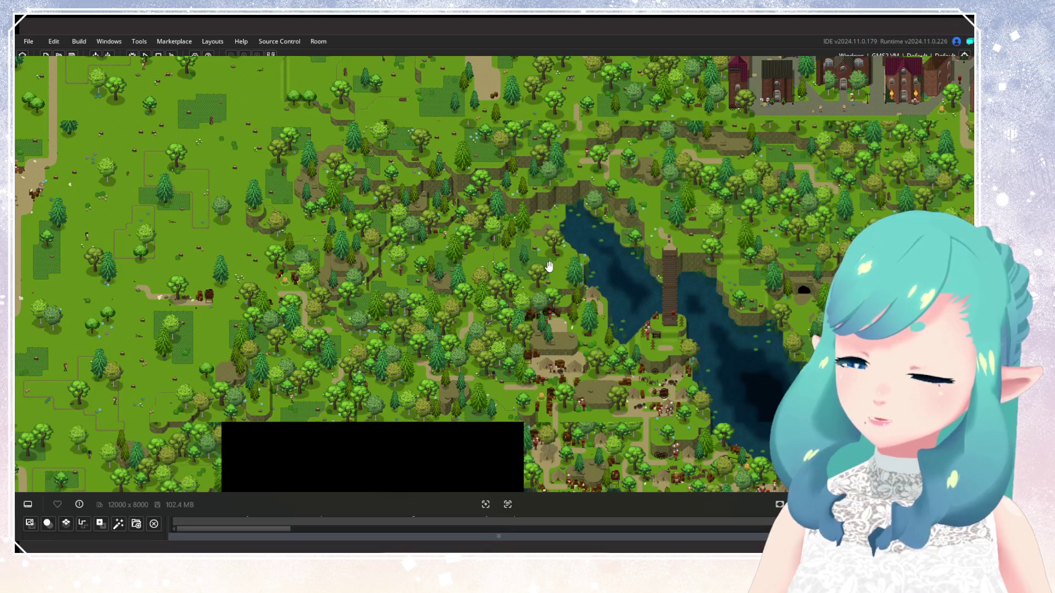
pyautogui.moveTo(550, 267)
pyautogui.mouseDown()
pyautogui.moveTo(676, 270)
pyautogui.moveTo(678, 252)
pyautogui.moveTo(324, 264)
pyautogui.moveTo(262, 235)
pyautogui.moveTo(479, 158)
pyautogui.moveTo(560, 256)
pyautogui.mouseUp()
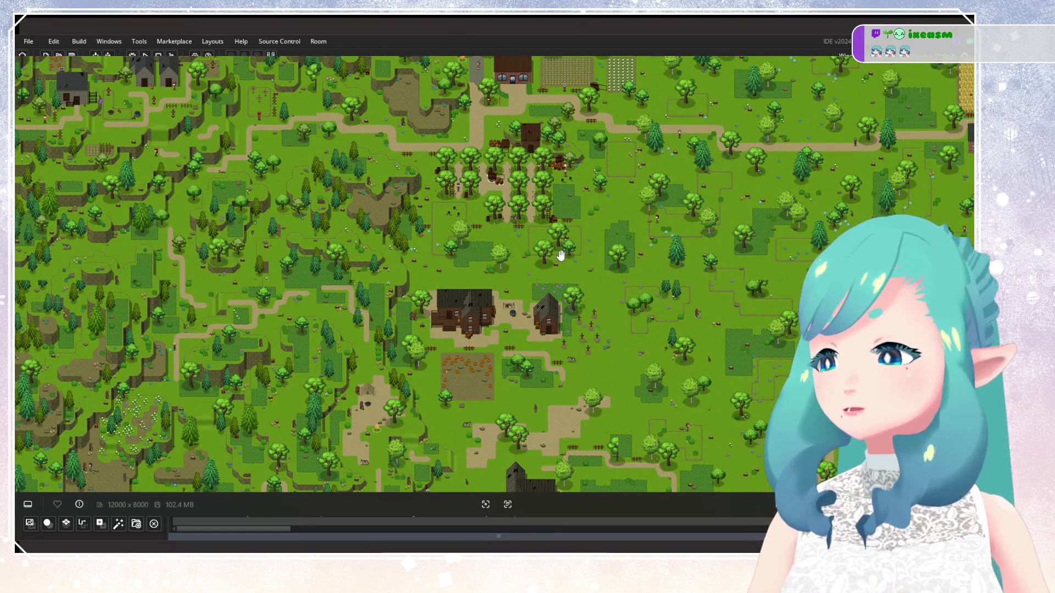
pyautogui.scroll(-5, 560, 255)
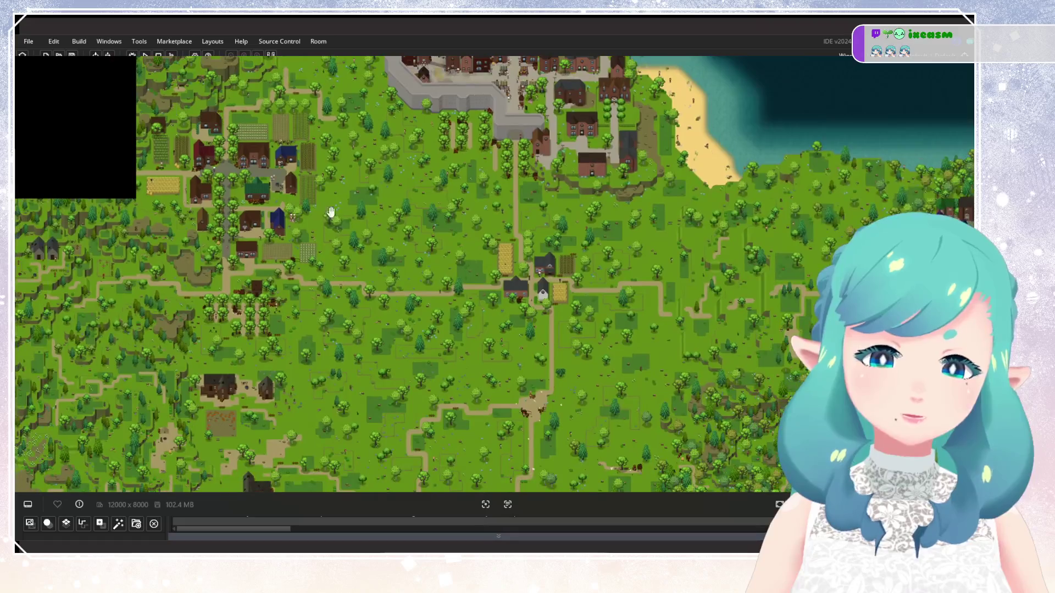
pyautogui.moveTo(331, 211)
pyautogui.mouseDown()
pyautogui.moveTo(364, 376)
pyautogui.moveTo(191, 296)
pyautogui.mouseUp()
pyautogui.moveTo(798, 205); pyautogui.dragTo(341, 166)
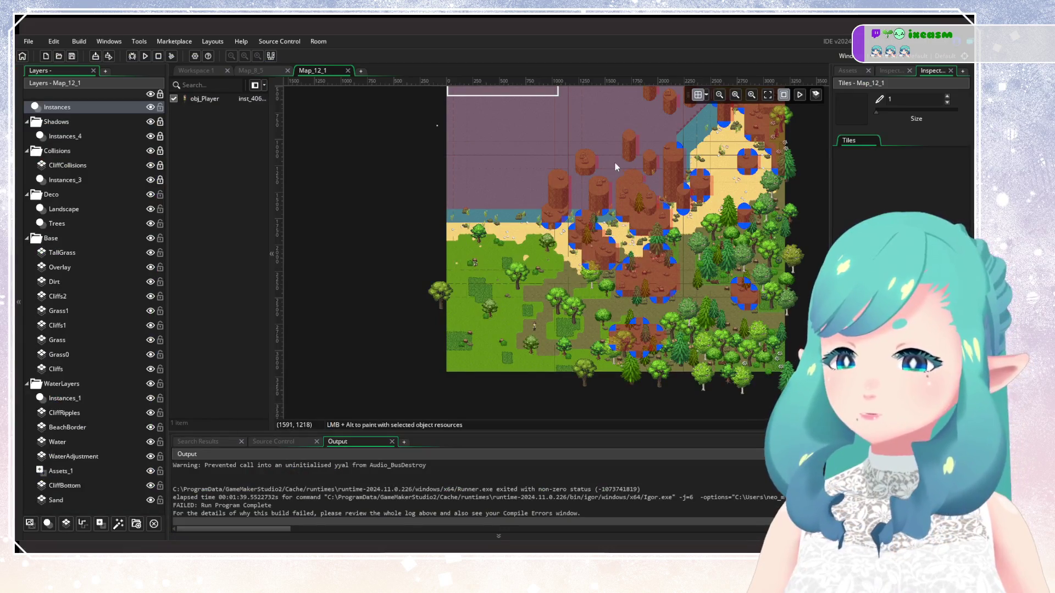
pyautogui.click(213, 67)
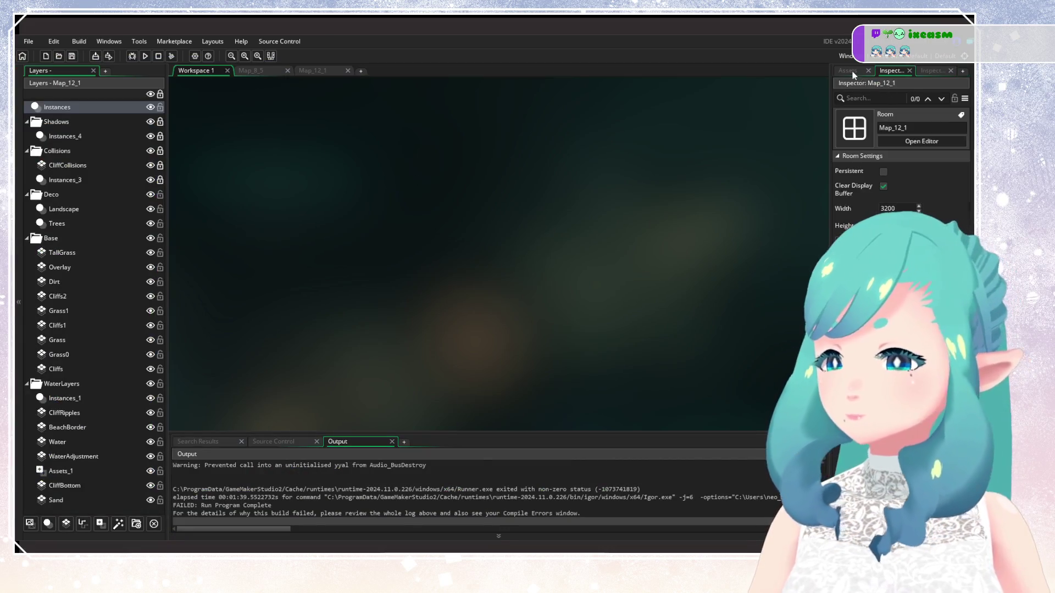
# Widen the asset list panel and expand the HomelessSprites folder to show General and Temp
pyautogui.moveTo(831, 192)
pyautogui.mouseDown()
pyautogui.moveTo(605, 198)
pyautogui.moveTo(663, 206)
pyautogui.mouseUp()
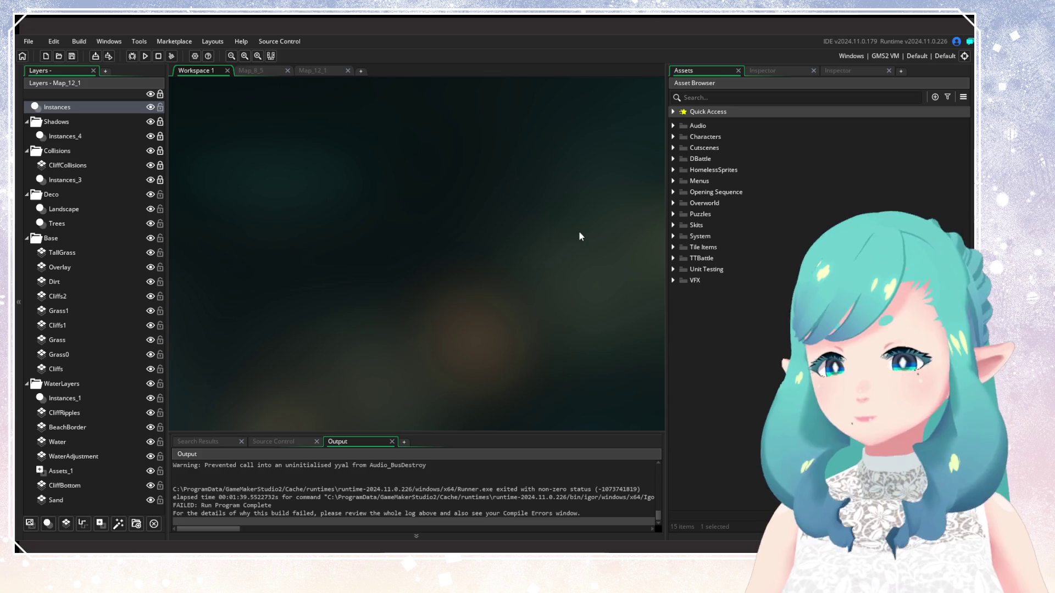
pyautogui.click(673, 170)
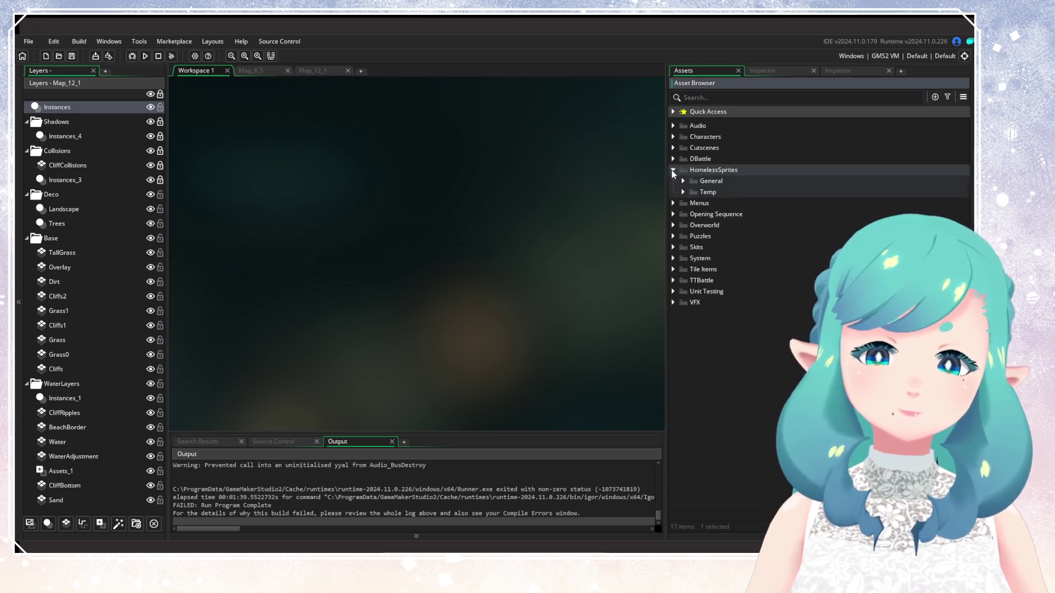
# Expand HomelessSprites > Temp and play, then stop, the spr_GenericBattleIdle animation preview
pyautogui.click(684, 192)
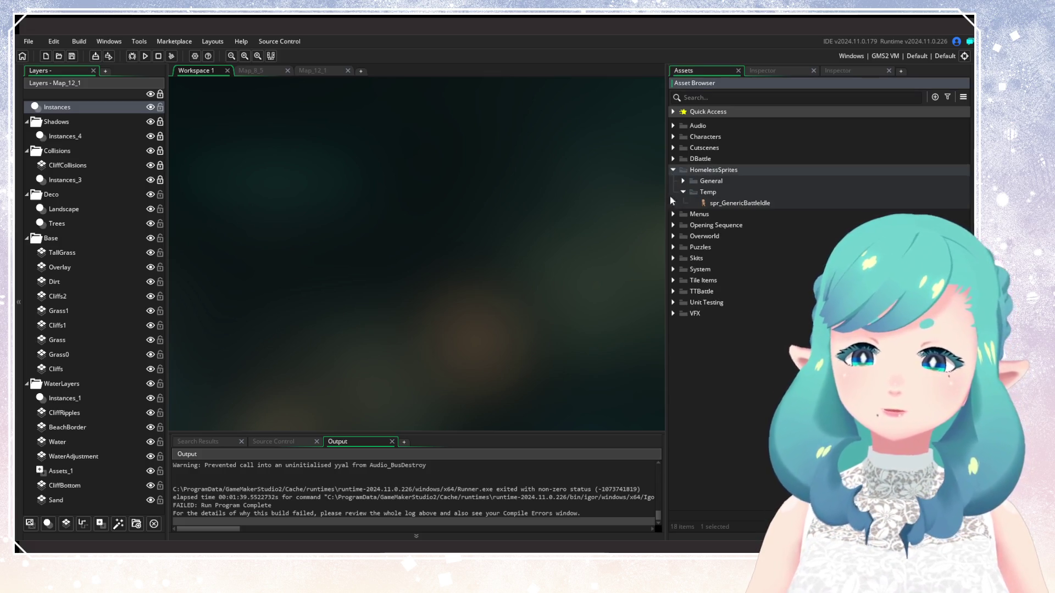
pyautogui.doubleClick(740, 203)
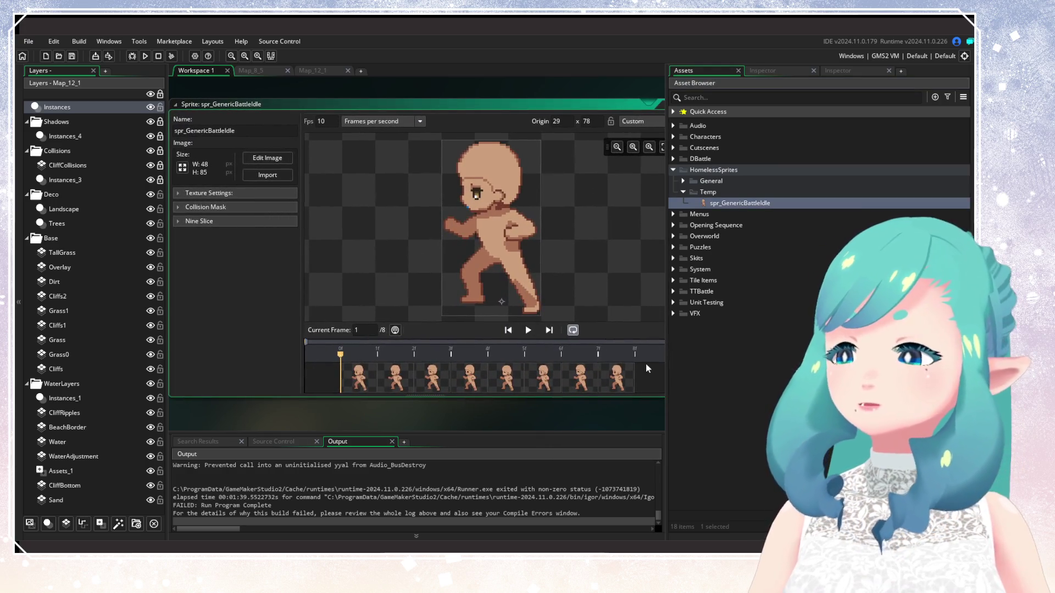
pyautogui.click(528, 330)
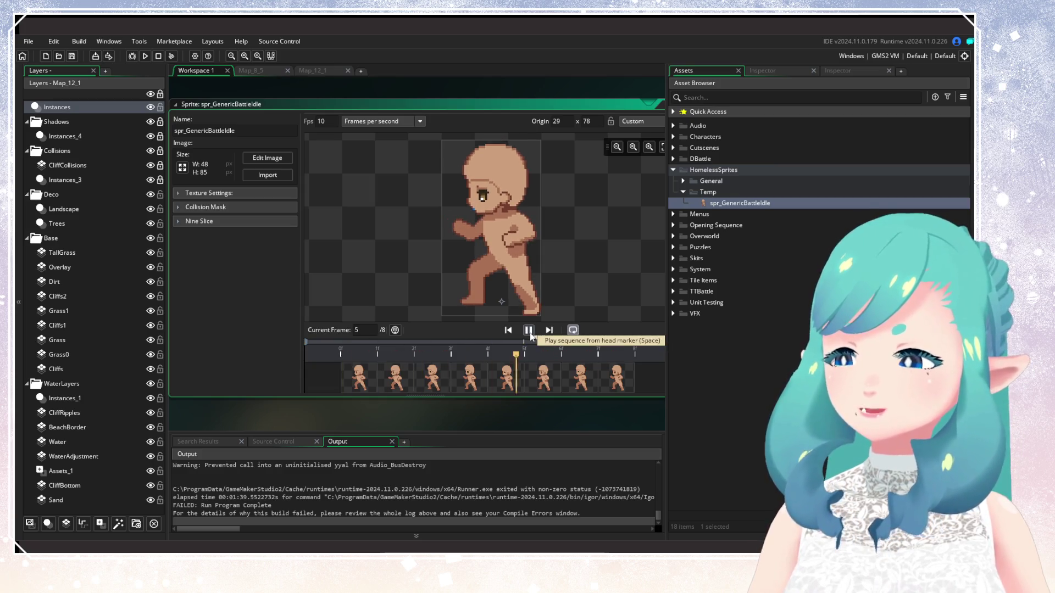
pyautogui.click(529, 332)
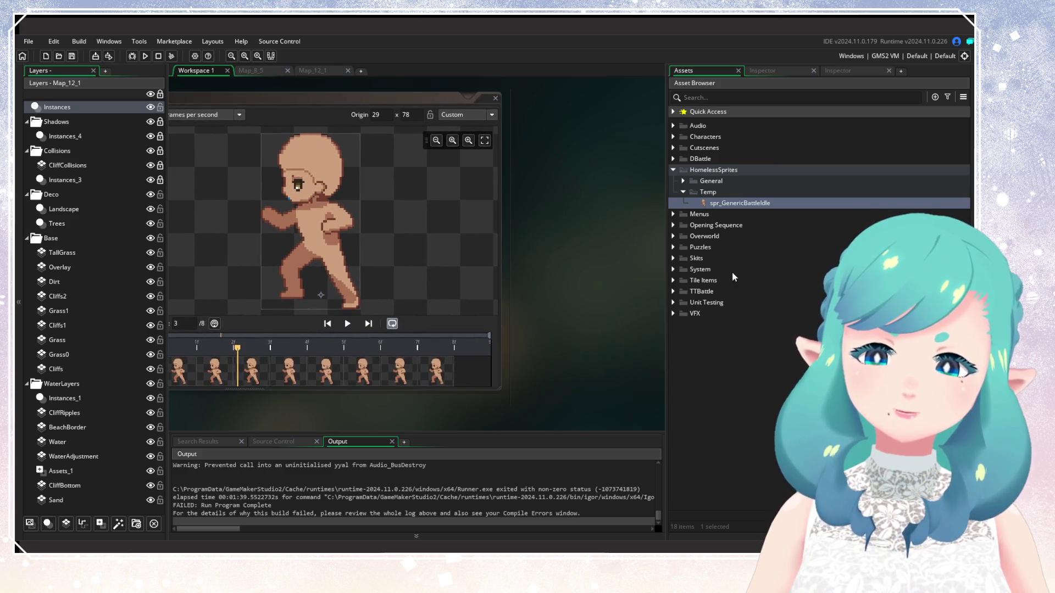
# Toggle the General folder, reposition the sprite editor, and close spr_GenericBattleIdle
pyautogui.click(683, 181)
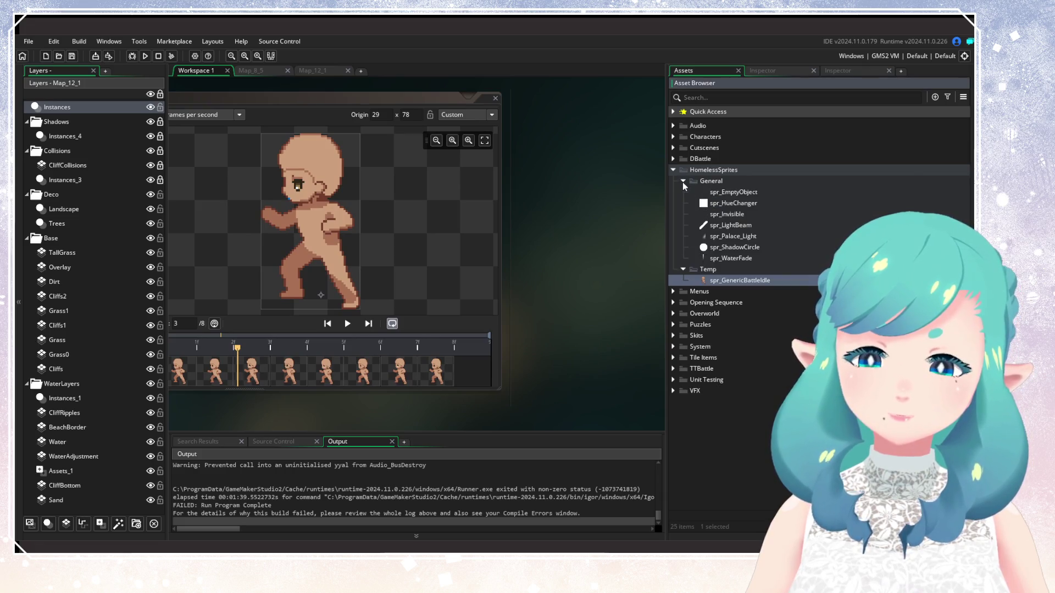
pyautogui.click(683, 181)
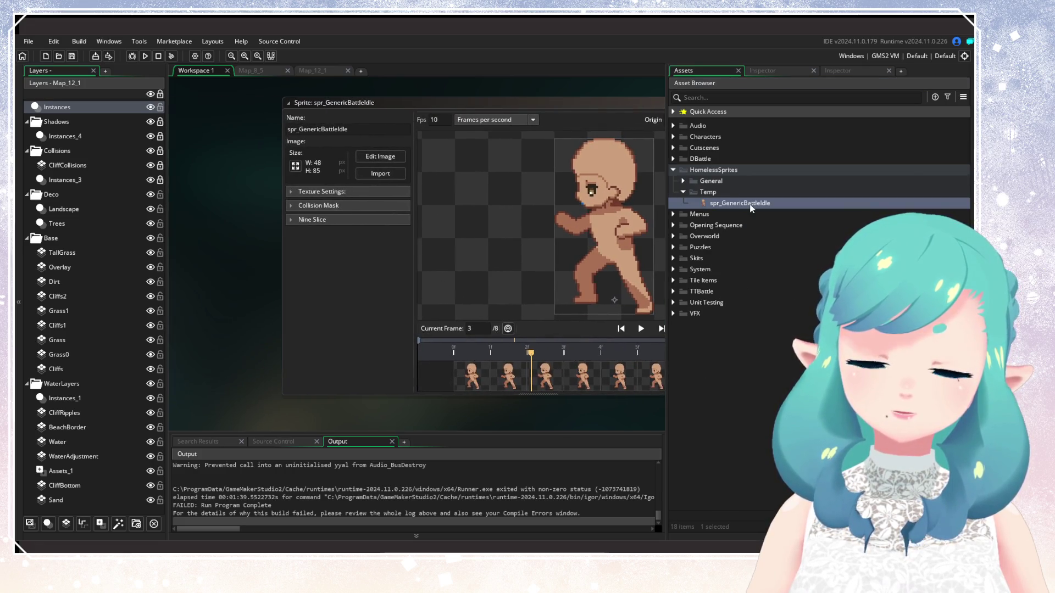
pyautogui.click(722, 193)
pyautogui.moveTo(370, 312); pyautogui.dragTo(231, 341)
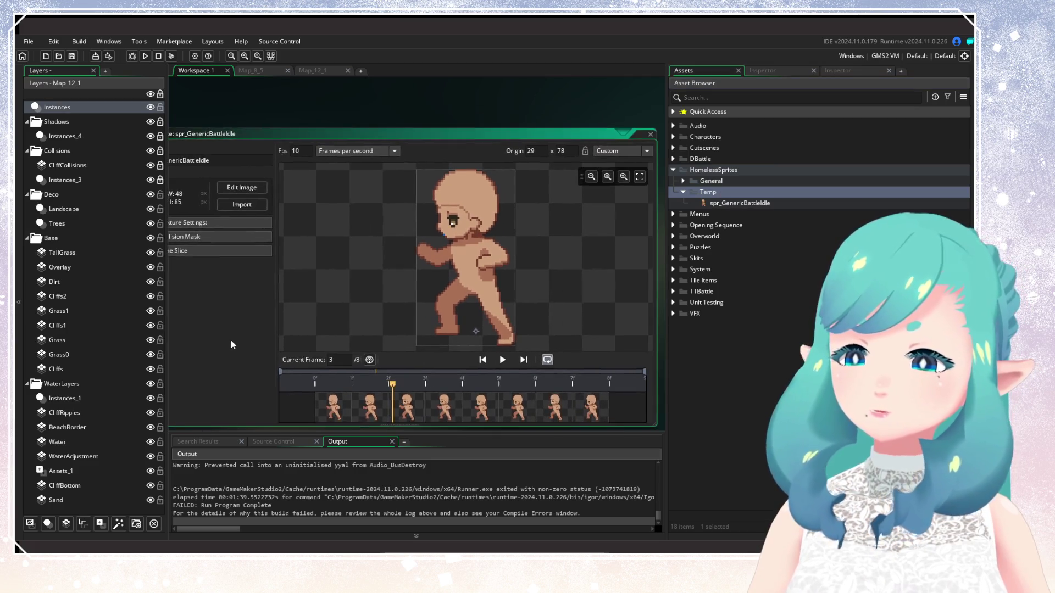
pyautogui.click(652, 134)
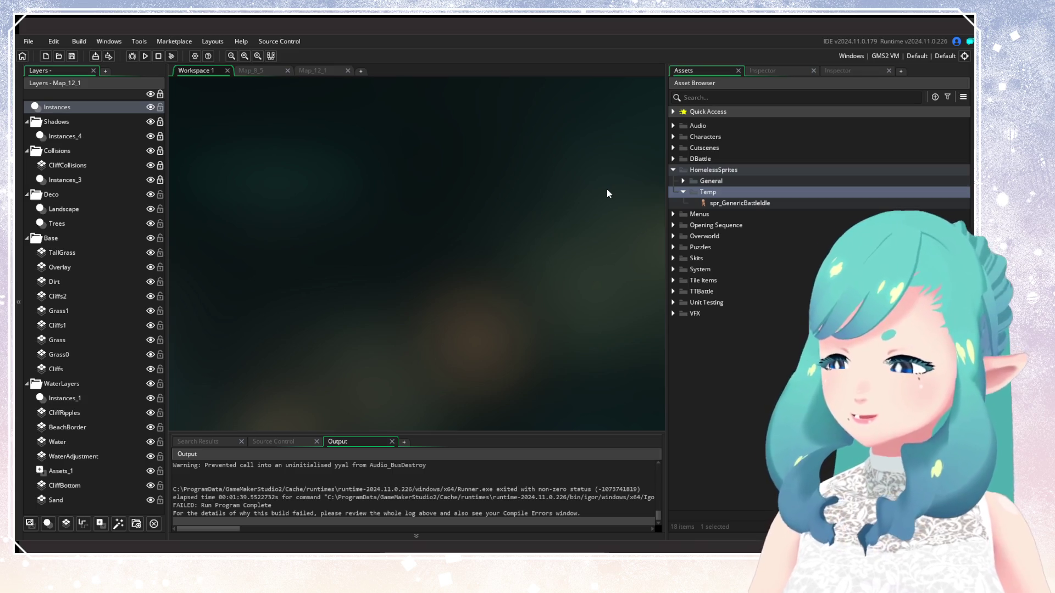
pyautogui.doubleClick(746, 201)
pyautogui.click(532, 331)
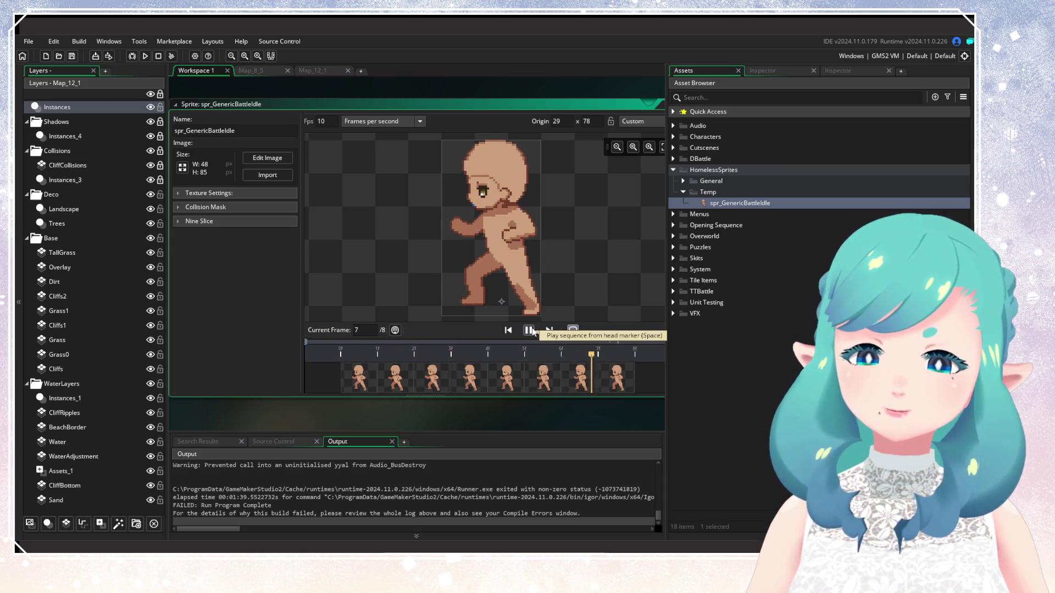
pyautogui.click(531, 330)
pyautogui.hotkey('ctrl', 'w')
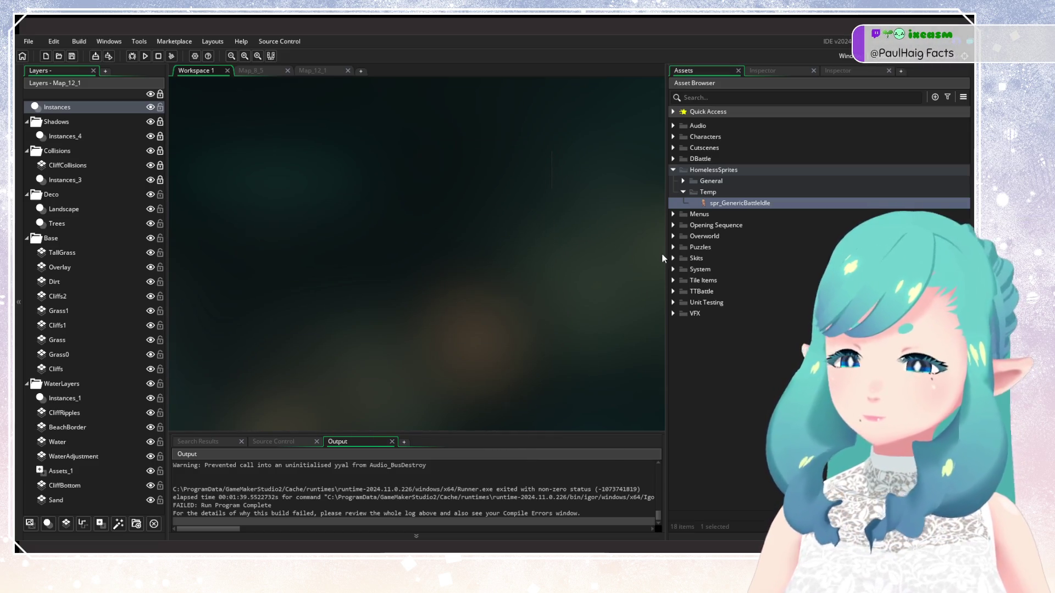
pyautogui.moveTo(665, 253)
pyautogui.mouseDown()
pyautogui.moveTo(771, 220)
pyautogui.moveTo(742, 189)
pyautogui.mouseUp()
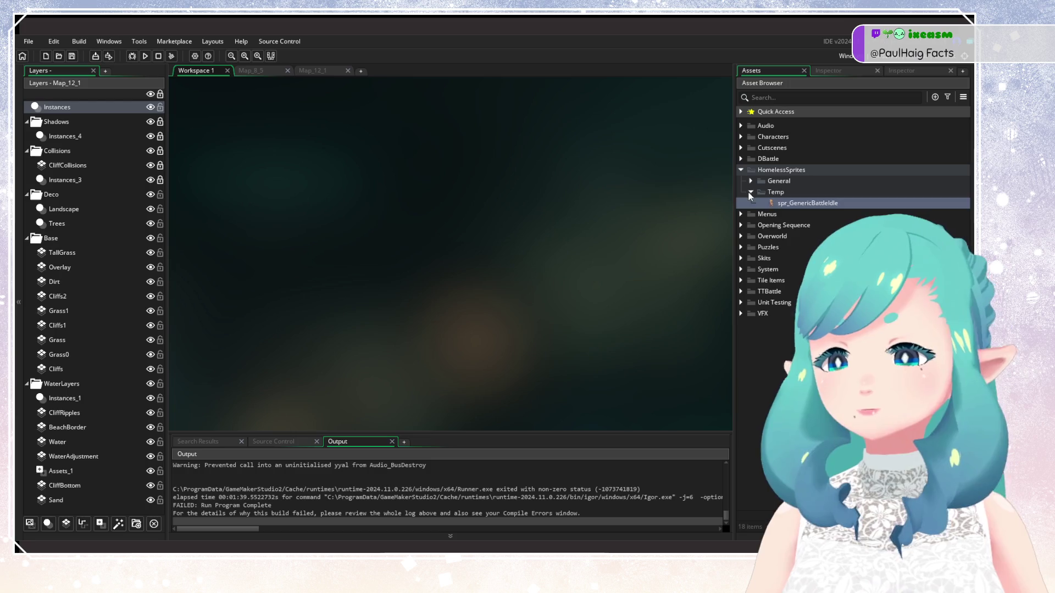
# Collapse Temp, expand the General folder, and open then close the spr_EmptyObject sprite
pyautogui.click(750, 192)
pyautogui.click(751, 181)
pyautogui.click(751, 182)
pyautogui.click(751, 182)
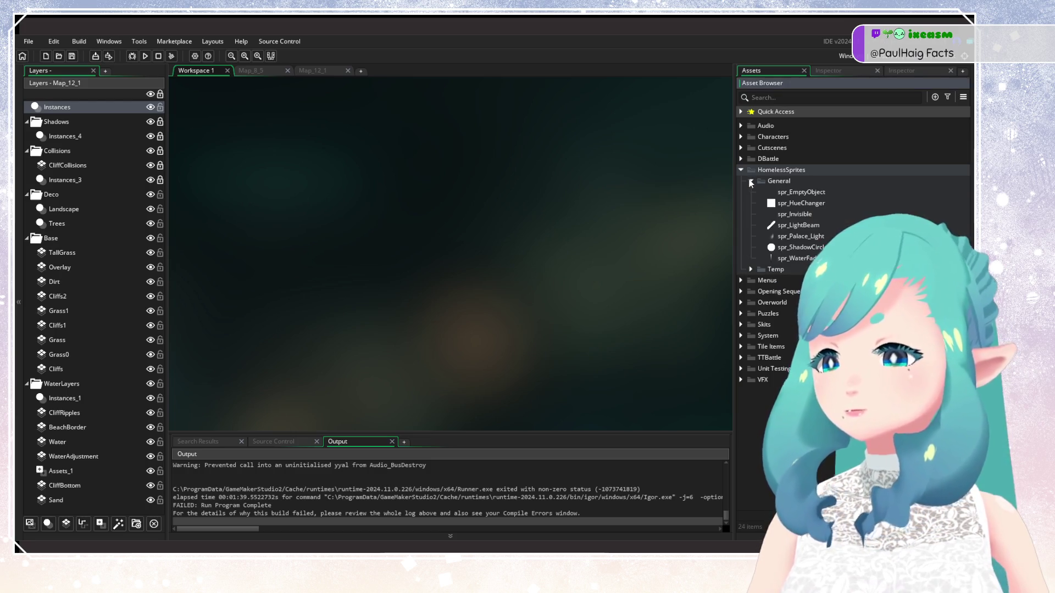
pyautogui.click(751, 182)
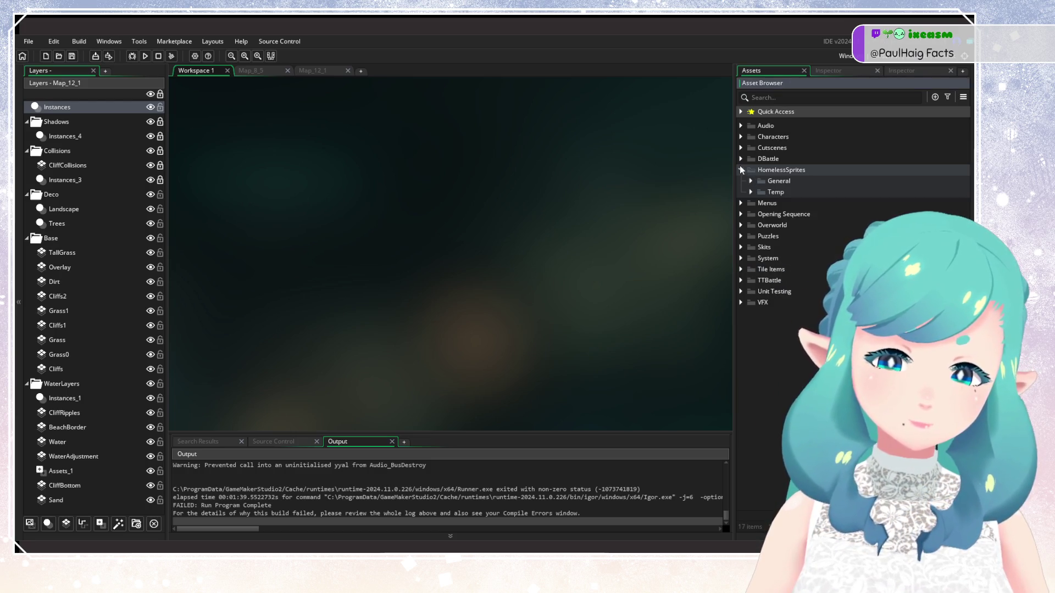
pyautogui.click(750, 181)
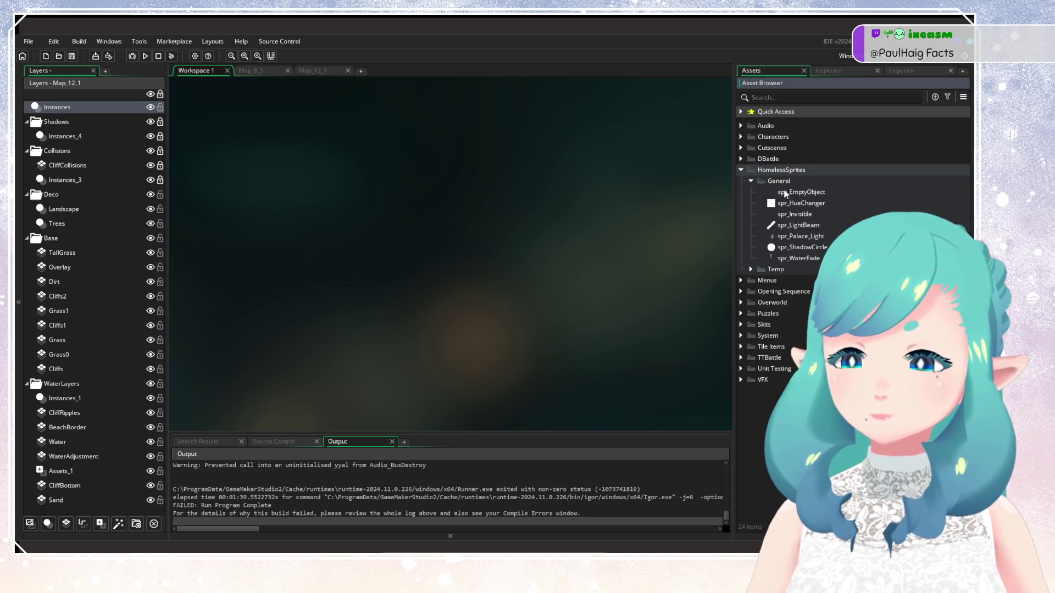
pyautogui.doubleClick(786, 192)
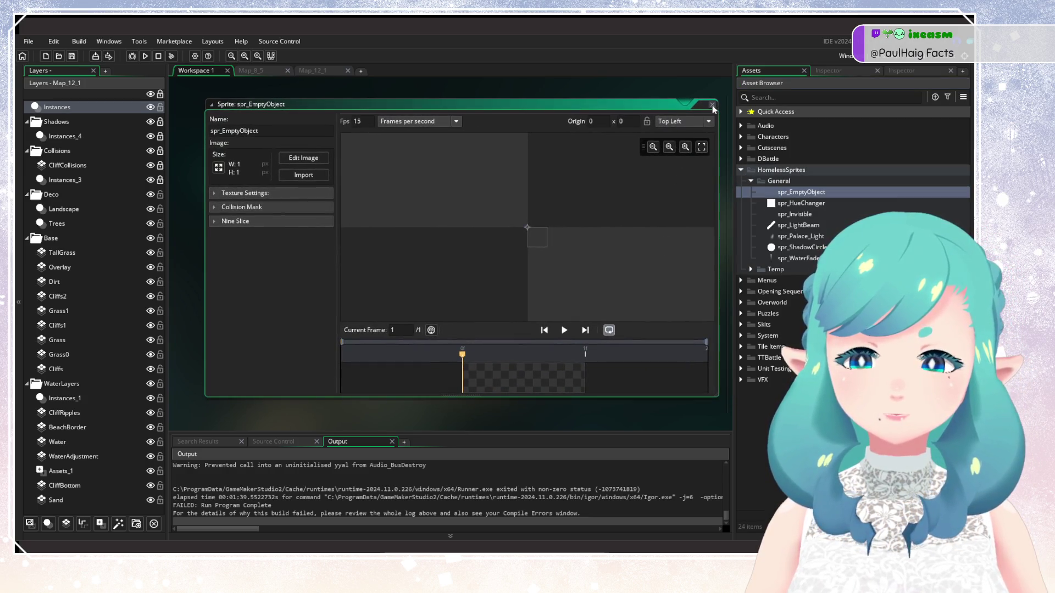
pyautogui.click(713, 105)
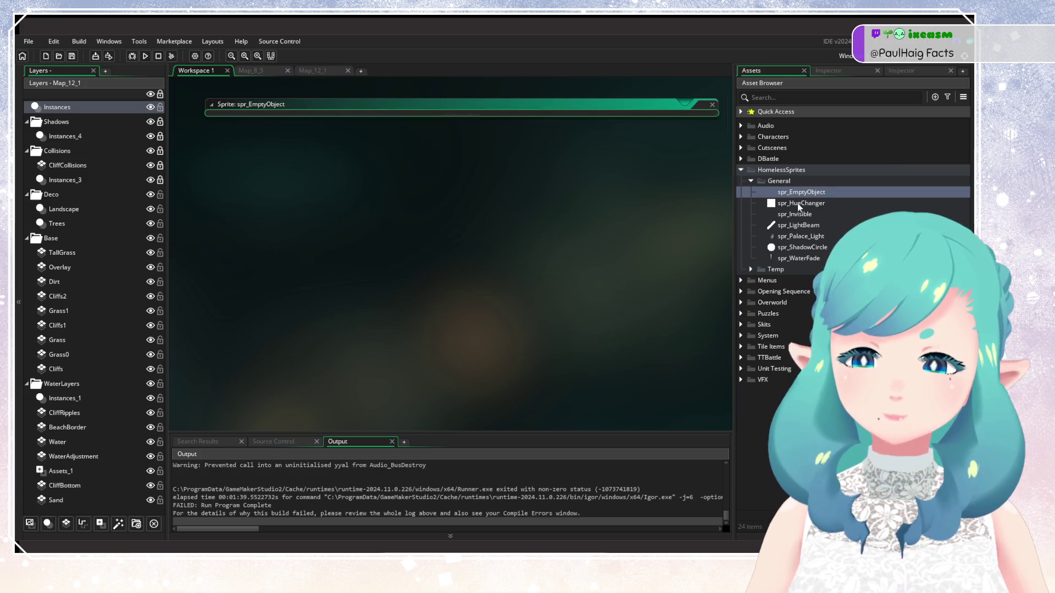
# Look over spr_WaterFade, spr_ShadowCircle, spr_Palace_Light and spr_HueChanger, then collapse HomelessSprites and expand DBattle
pyautogui.click(795, 258)
pyautogui.click(797, 247)
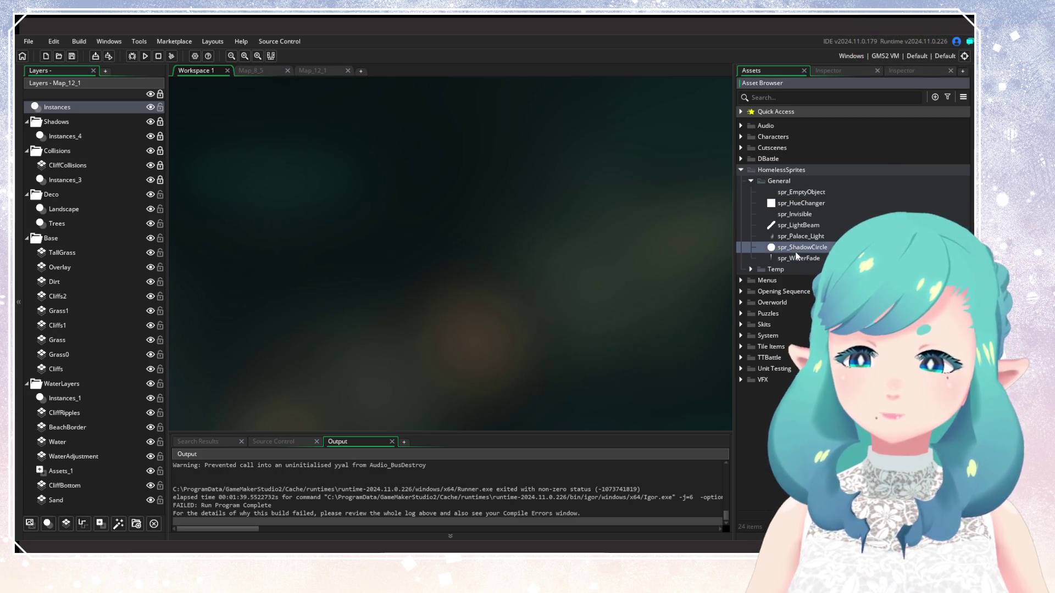
pyautogui.click(798, 236)
pyautogui.click(798, 203)
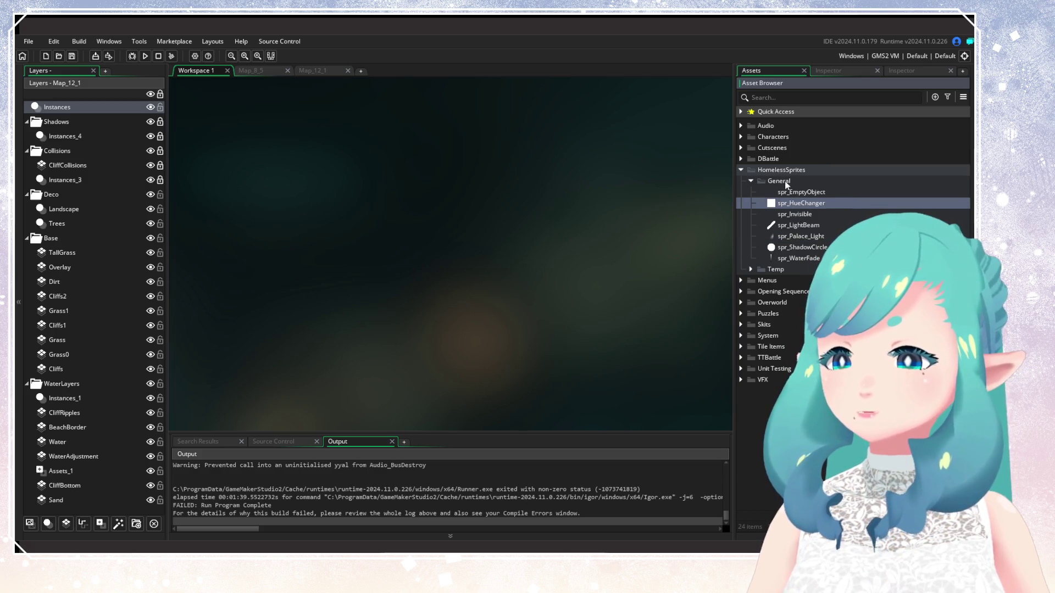
pyautogui.click(751, 181)
pyautogui.click(751, 182)
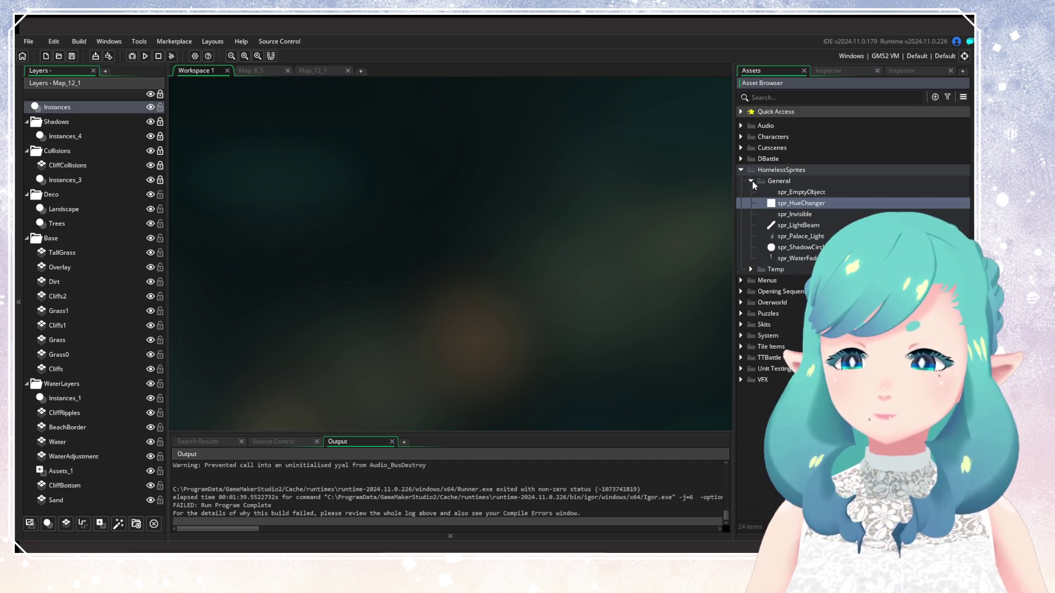
pyautogui.click(751, 181)
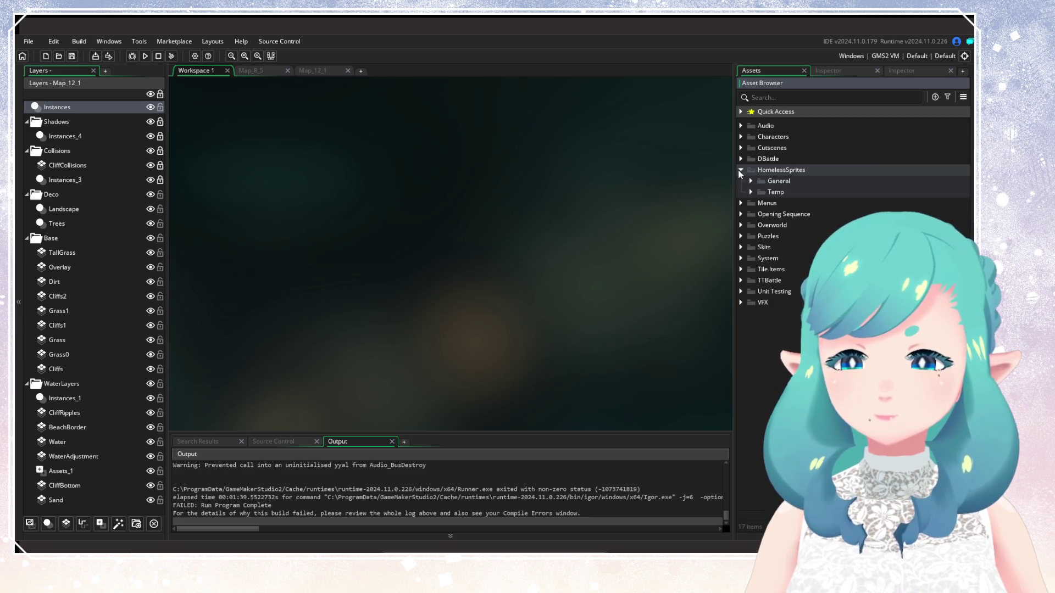
pyautogui.click(740, 169)
pyautogui.click(741, 159)
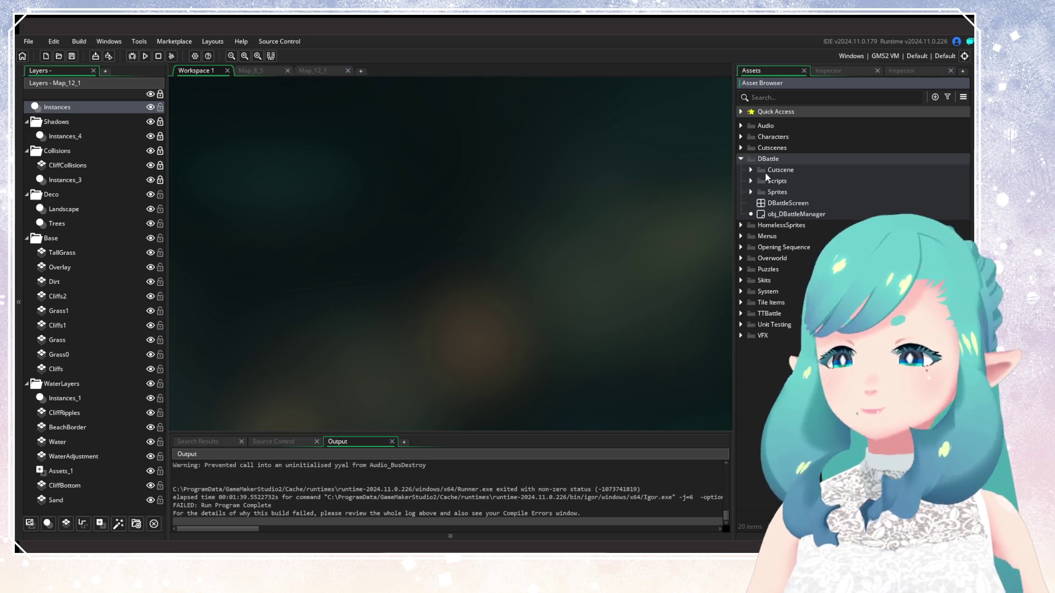
# Browse DBattle's Cutscene, Scripts and Sprites folders, then open the DBattle_ChatterBox script from Scripts
pyautogui.click(751, 170)
pyautogui.click(751, 170)
pyautogui.click(752, 180)
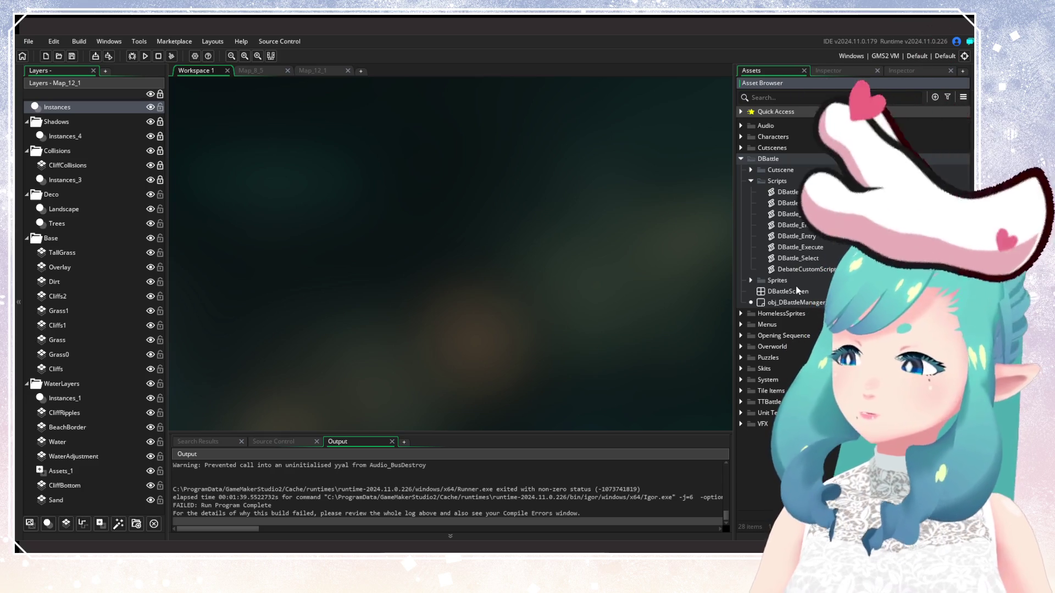
pyautogui.click(751, 181)
pyautogui.click(751, 192)
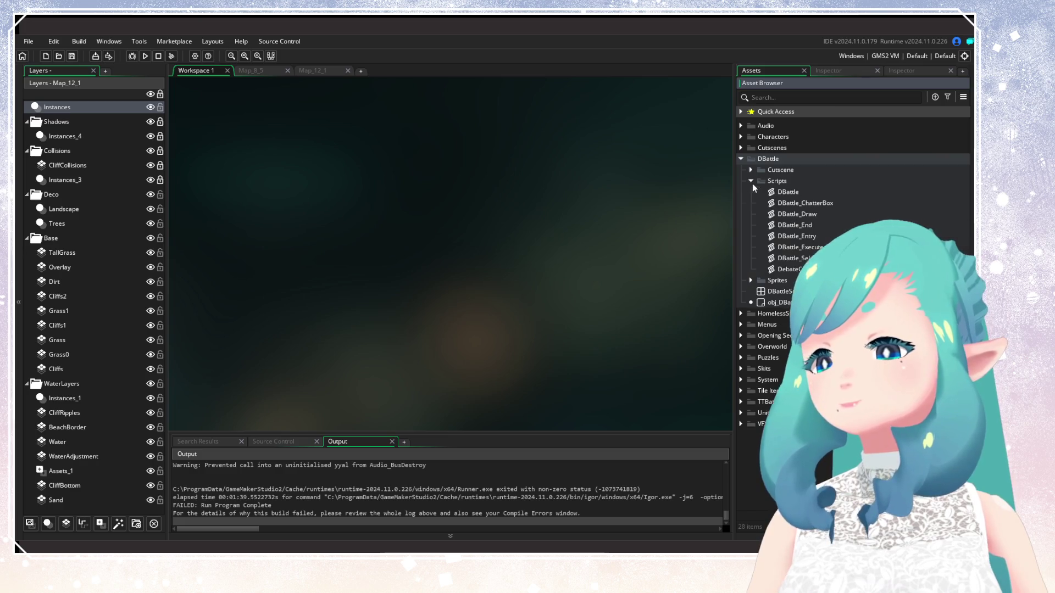
pyautogui.click(751, 192)
pyautogui.click(752, 192)
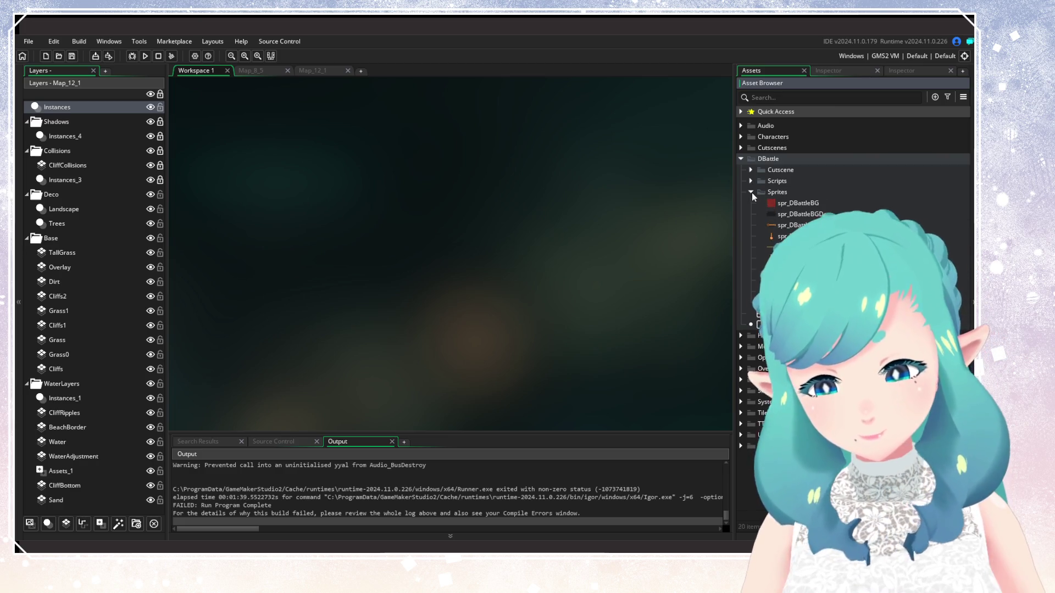
pyautogui.click(752, 193)
pyautogui.click(750, 181)
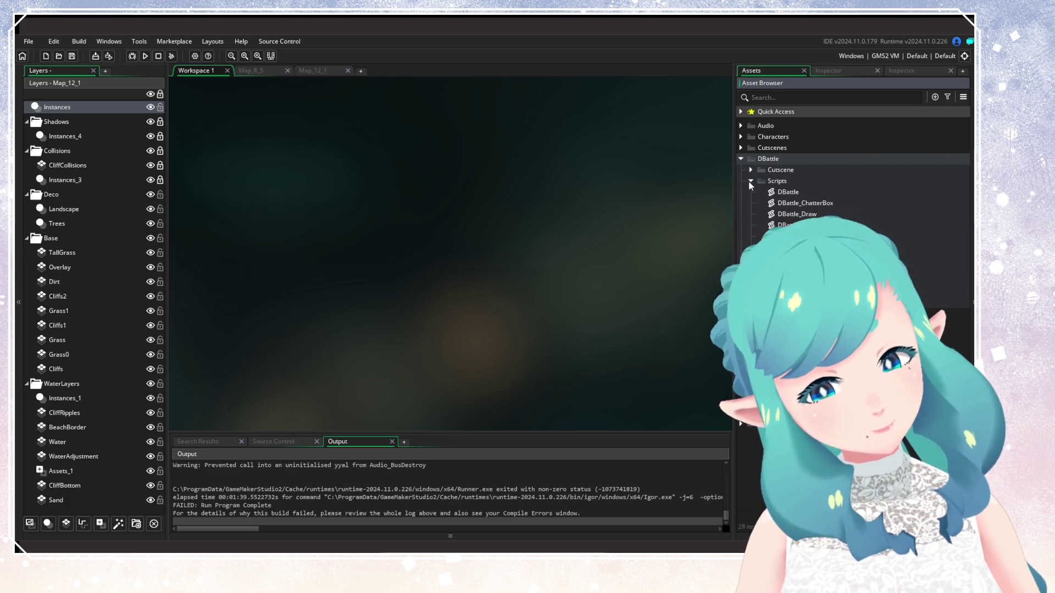
pyautogui.doubleClick(787, 204)
# Scroll through the DBattle_ChatterBox parsing code to line 197 and back, then close the script
pyautogui.click(545, 203)
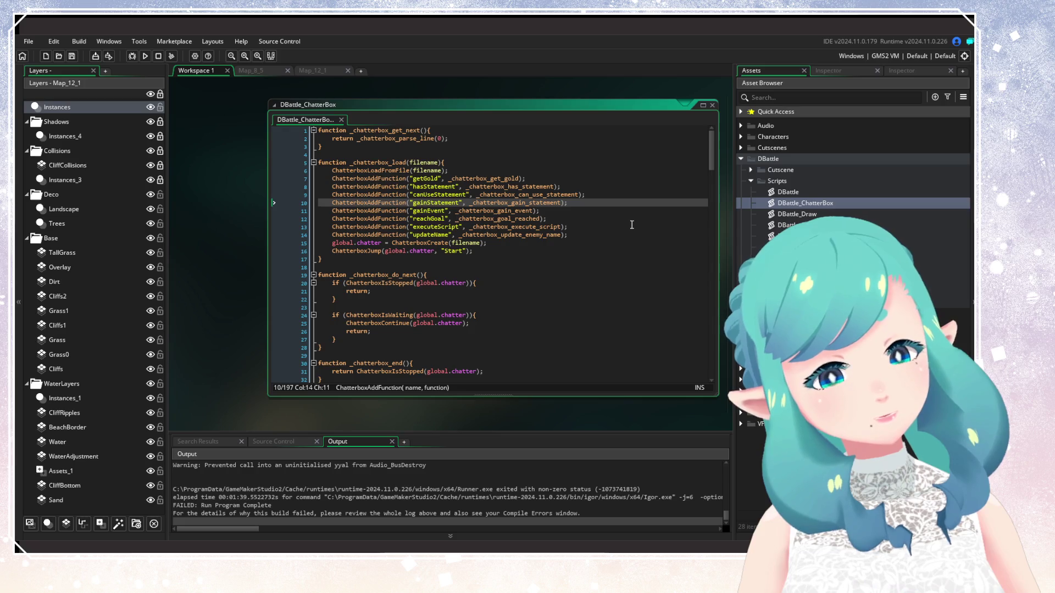
pyautogui.scroll(-4, 608, 308)
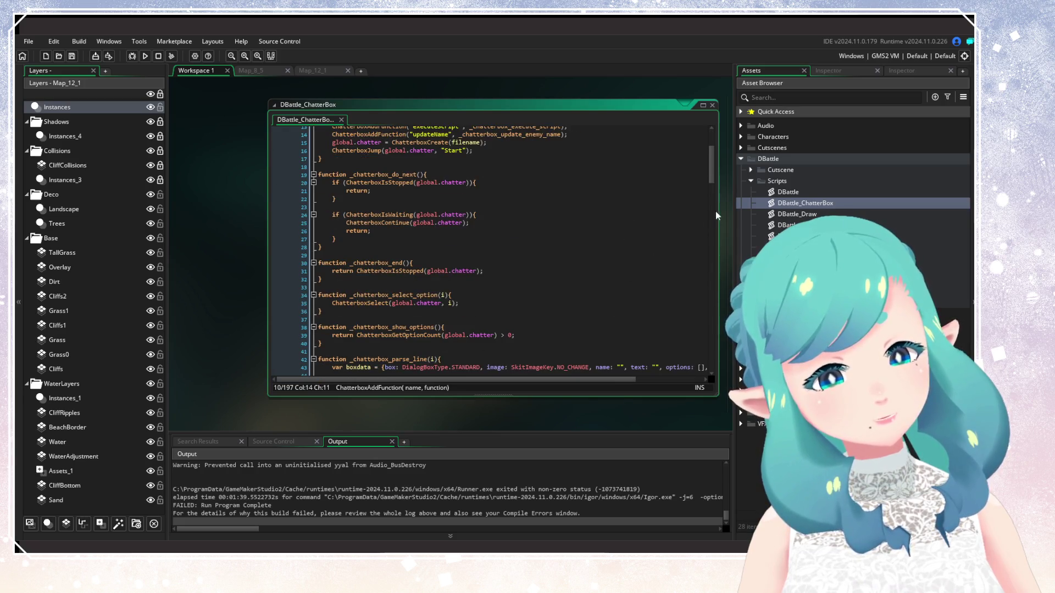
pyautogui.scroll(-20, 716, 174)
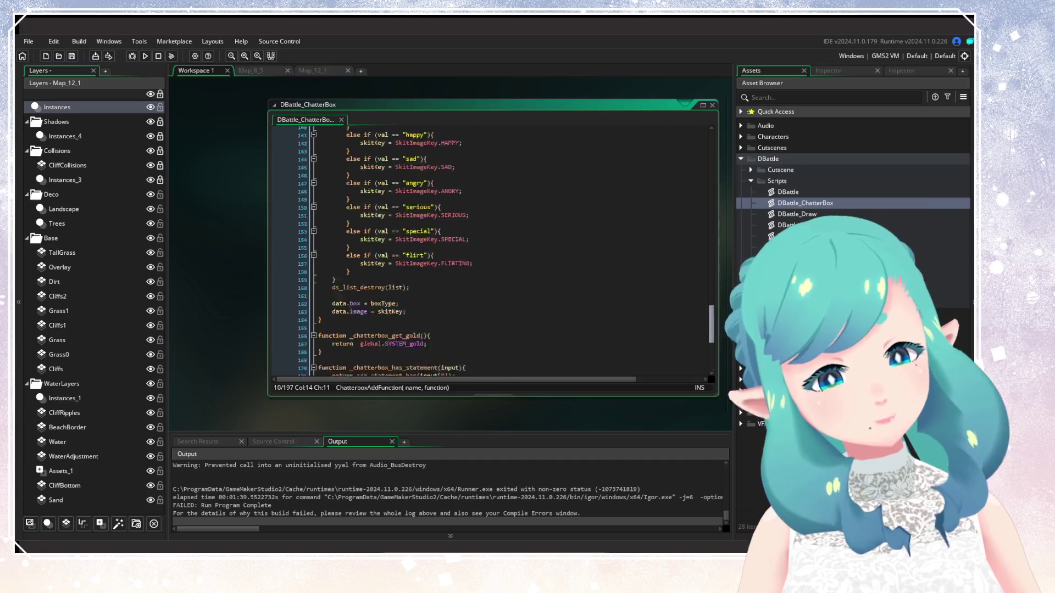
pyautogui.moveTo(730, 249)
pyautogui.mouseDown()
pyautogui.moveTo(726, 187)
pyautogui.moveTo(711, 154)
pyautogui.moveTo(701, 391)
pyautogui.mouseUp()
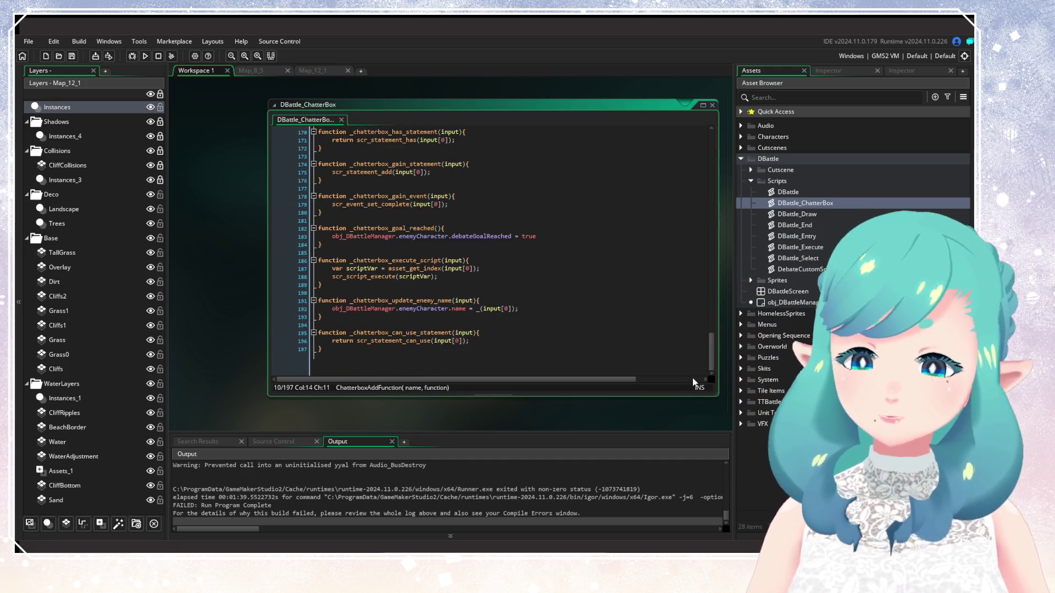
pyautogui.scroll(10, 523, 261)
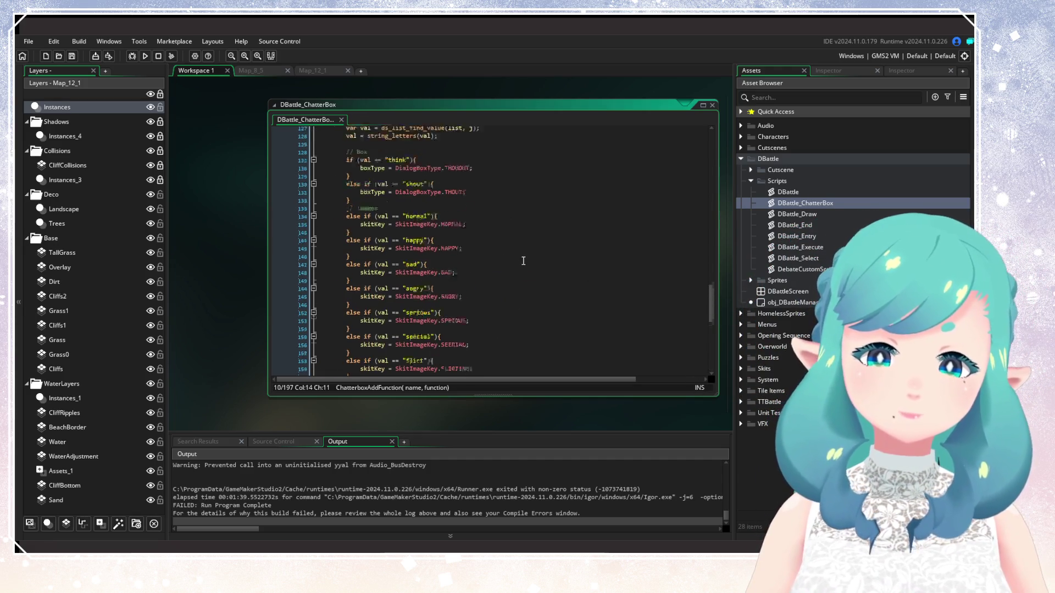
pyautogui.scroll(5, 523, 261)
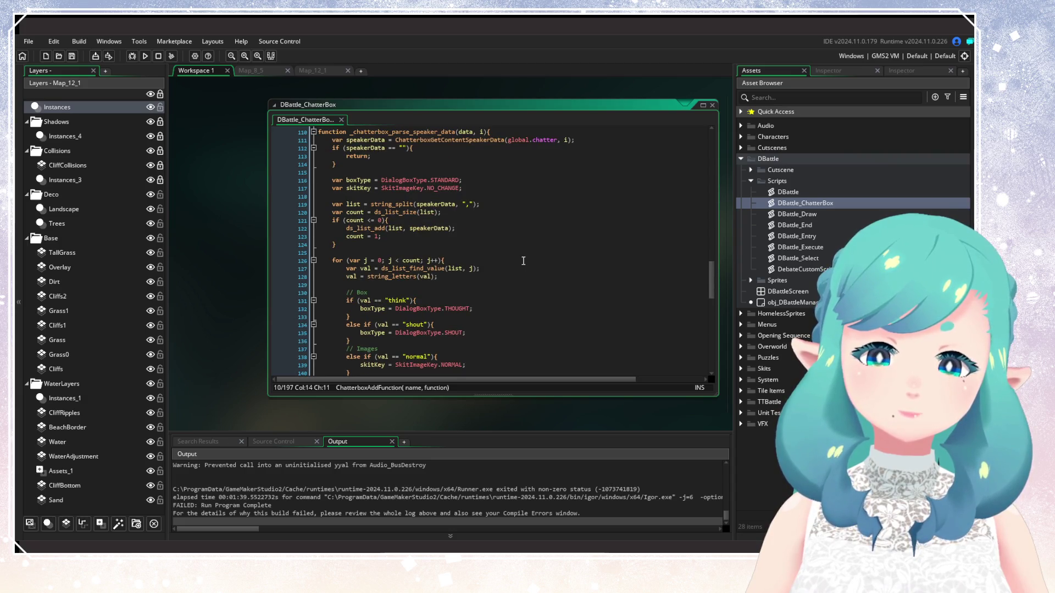
pyautogui.scroll(4, 523, 261)
pyautogui.scroll(2, 523, 261)
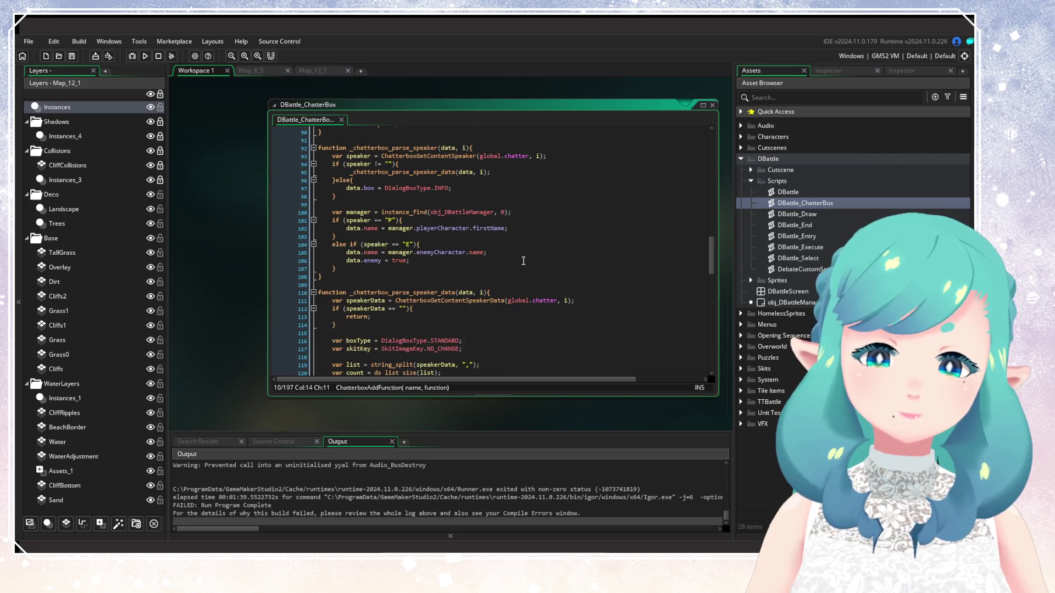
pyautogui.scroll(-4, 523, 261)
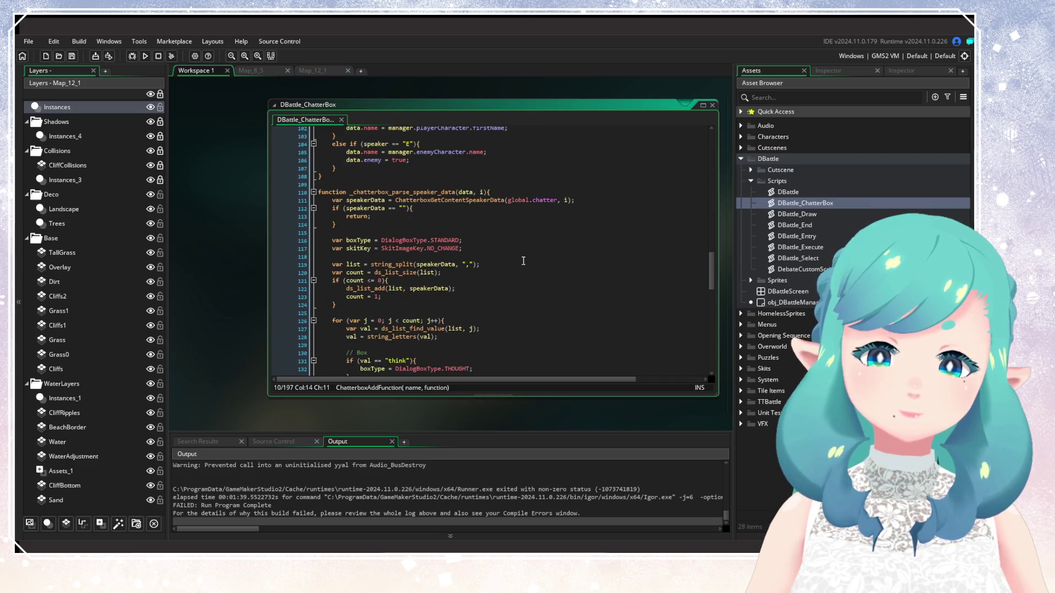
pyautogui.scroll(20, 523, 261)
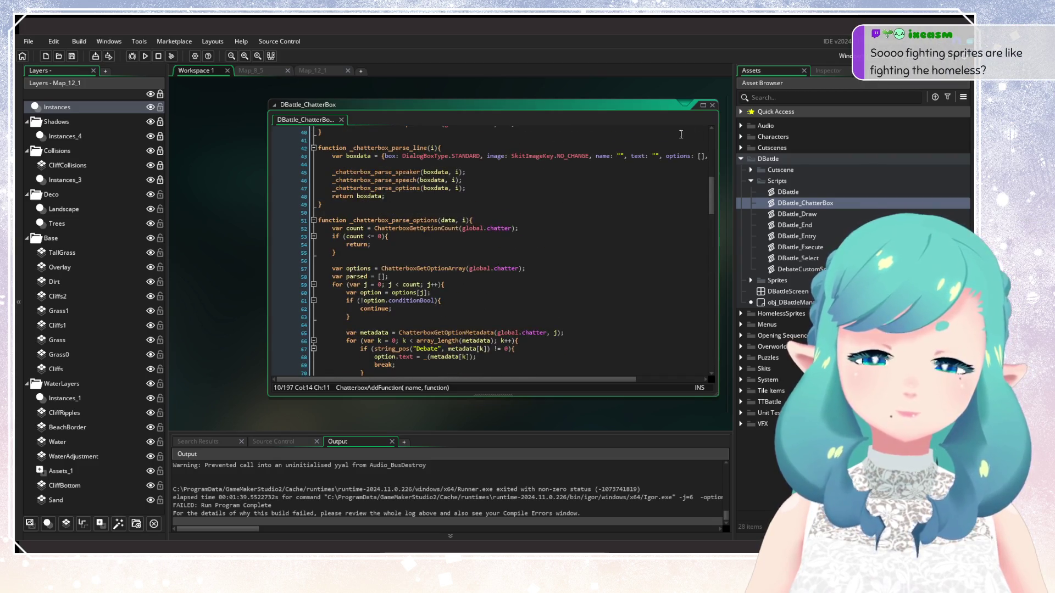
pyautogui.click(712, 105)
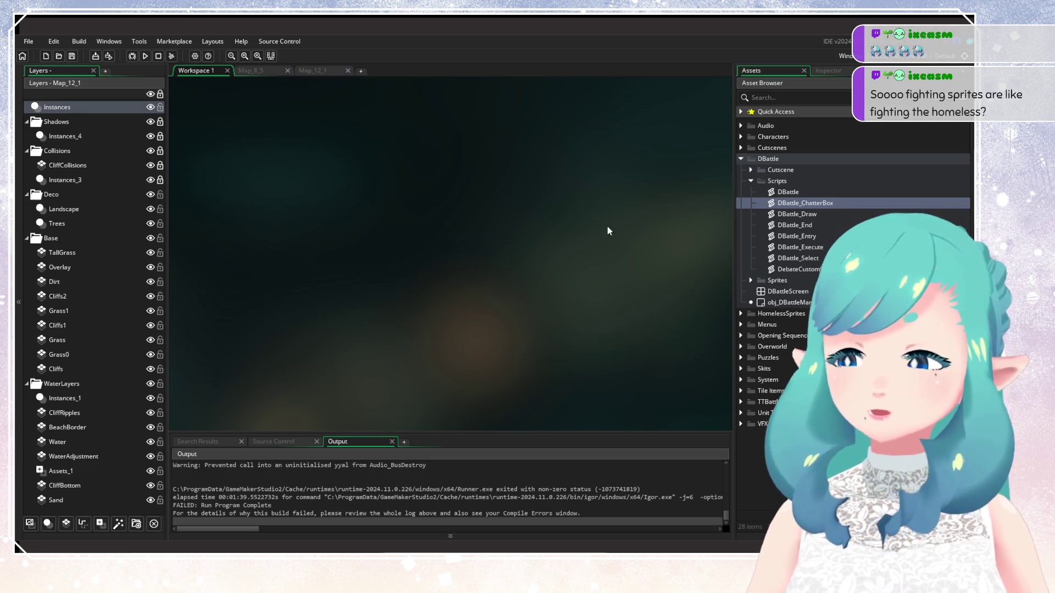
# Collapse the DBattle folders and expand the Cutscenes folder
pyautogui.click(751, 181)
pyautogui.click(751, 170)
pyautogui.click(741, 159)
pyautogui.click(741, 148)
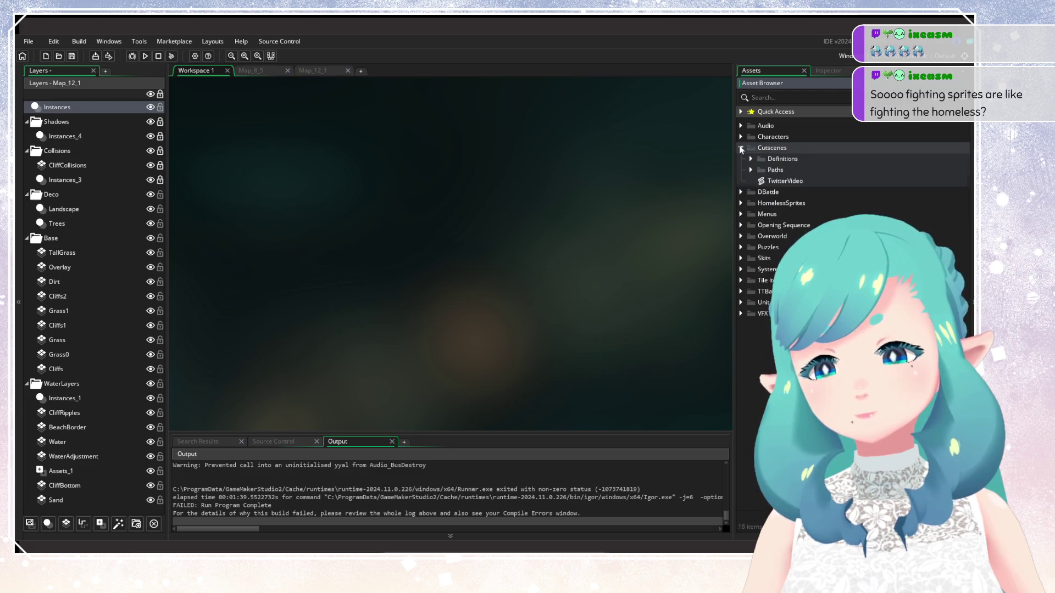
# Browse the Paths event folders, then expand Definitions and scroll down to Event_023_LeaveVuni_4
pyautogui.click(750, 170)
pyautogui.click(750, 170)
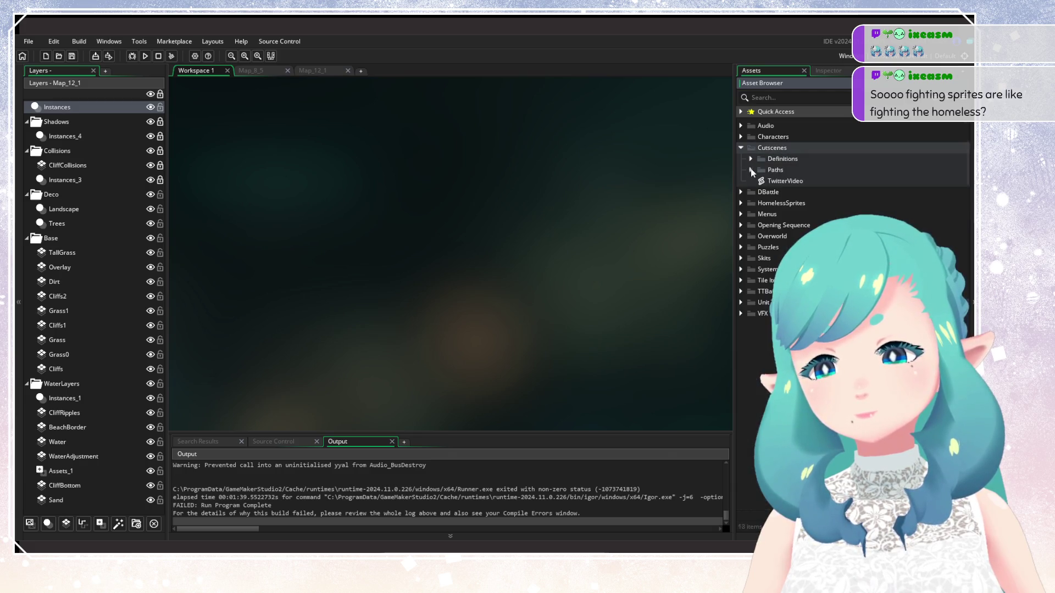
pyautogui.click(750, 170)
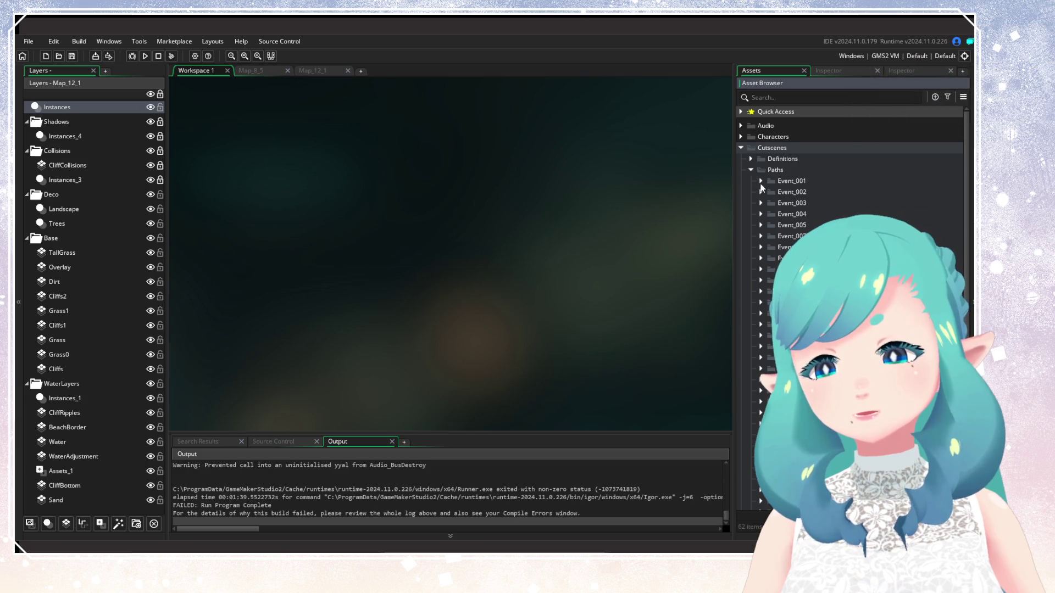
pyautogui.click(761, 180)
pyautogui.click(761, 180)
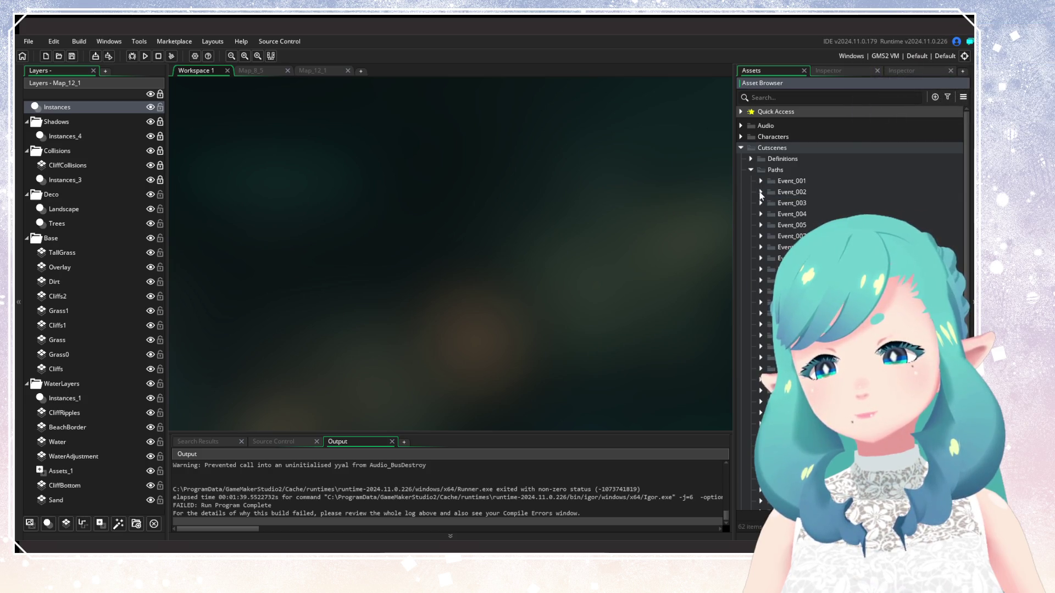
pyautogui.click(761, 193)
pyautogui.click(751, 158)
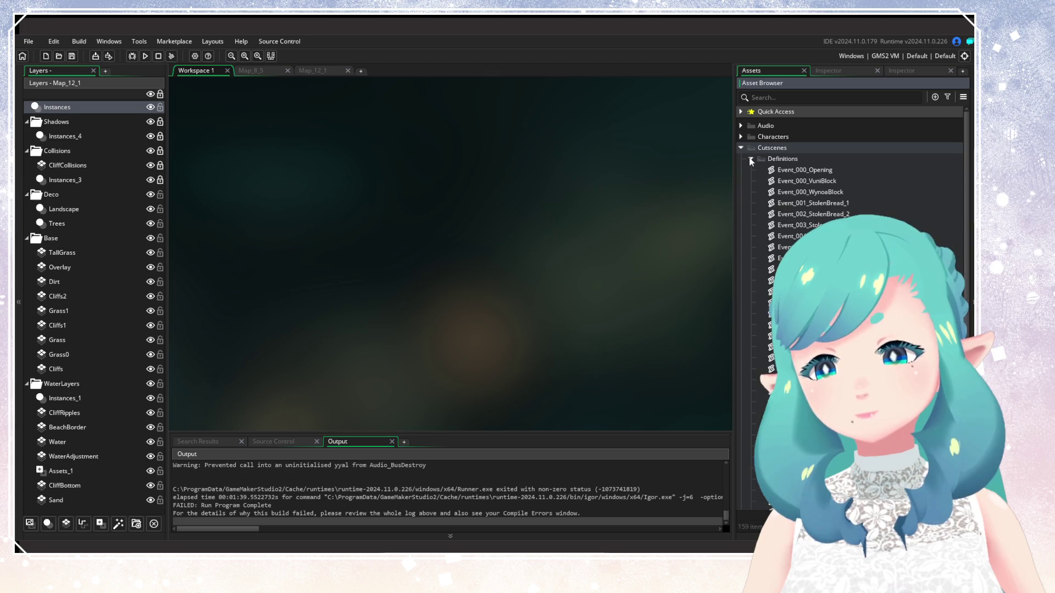
pyautogui.scroll(-4, 813, 165)
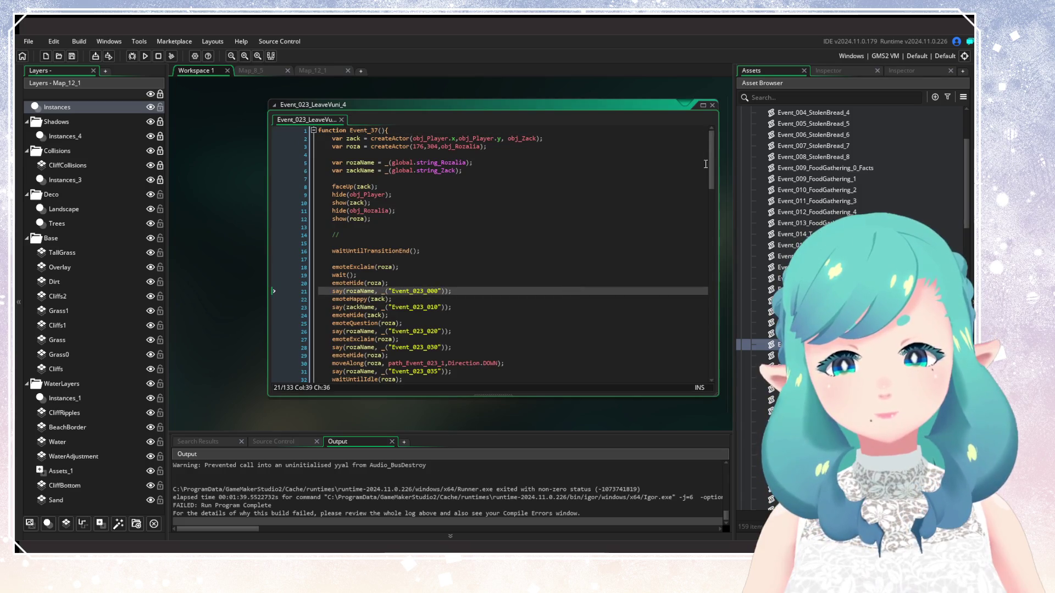
# Scroll Event_023_LeaveVuni_4 to its final map change and back, close it, and collapse the Cutscenes folders
pyautogui.moveTo(710, 164); pyautogui.dragTo(707, 377)
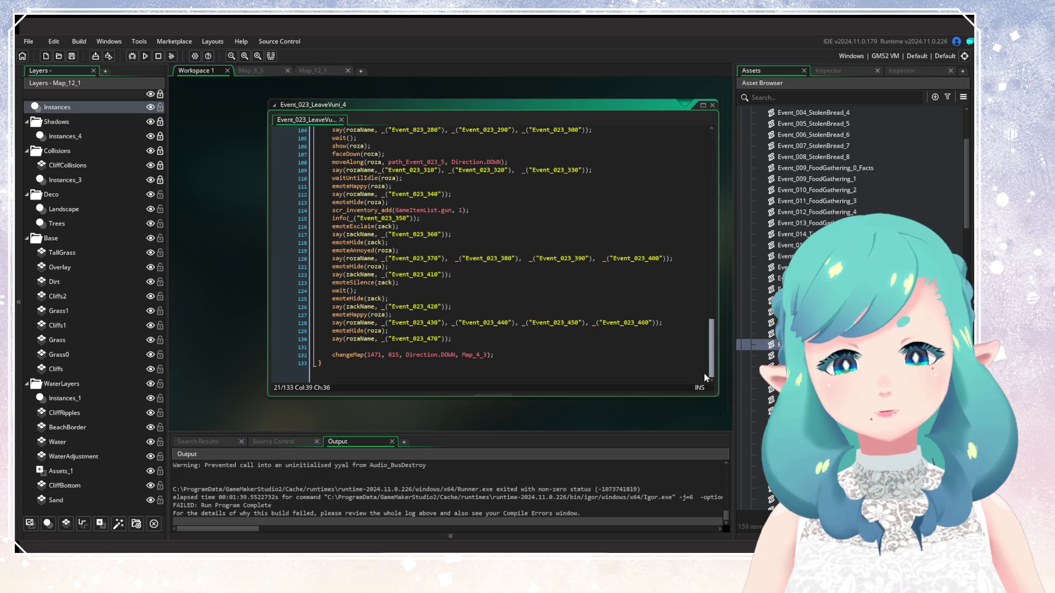
pyautogui.moveTo(710, 363); pyautogui.dragTo(715, 162)
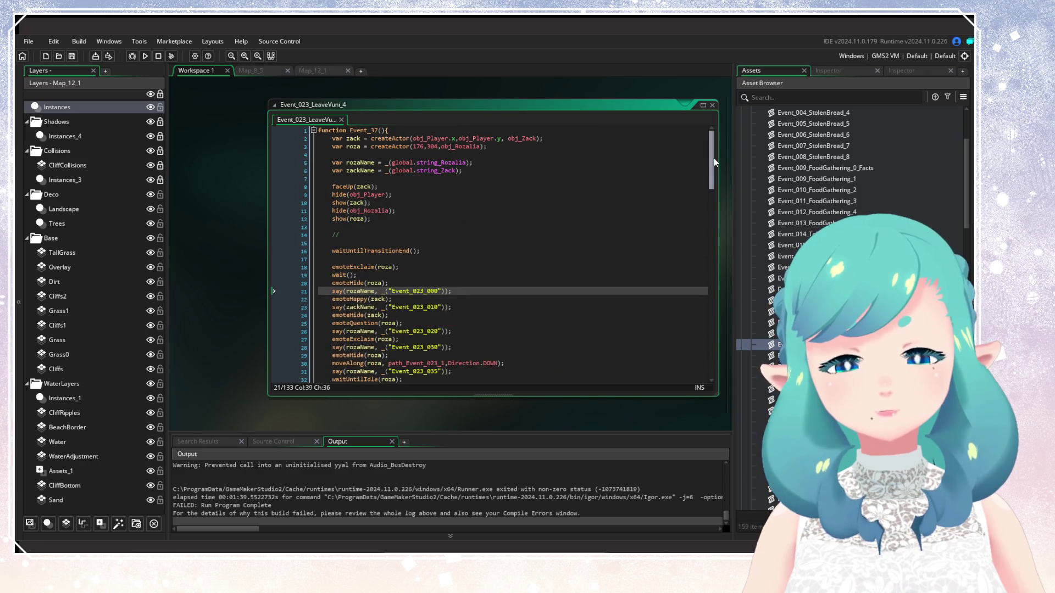
pyautogui.click(712, 105)
pyautogui.scroll(10, 803, 230)
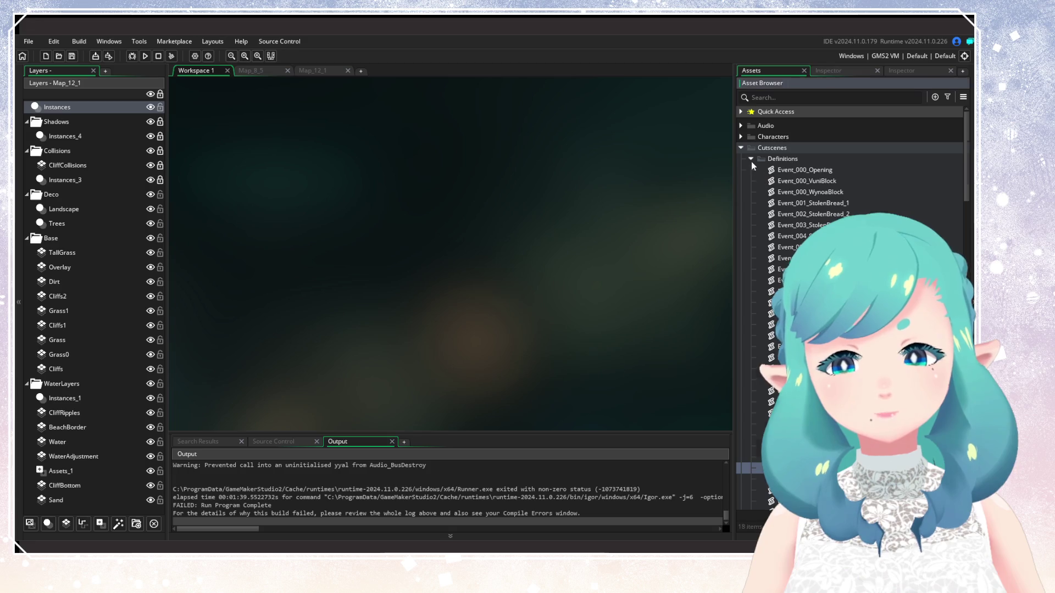
pyautogui.click(751, 159)
pyautogui.click(741, 148)
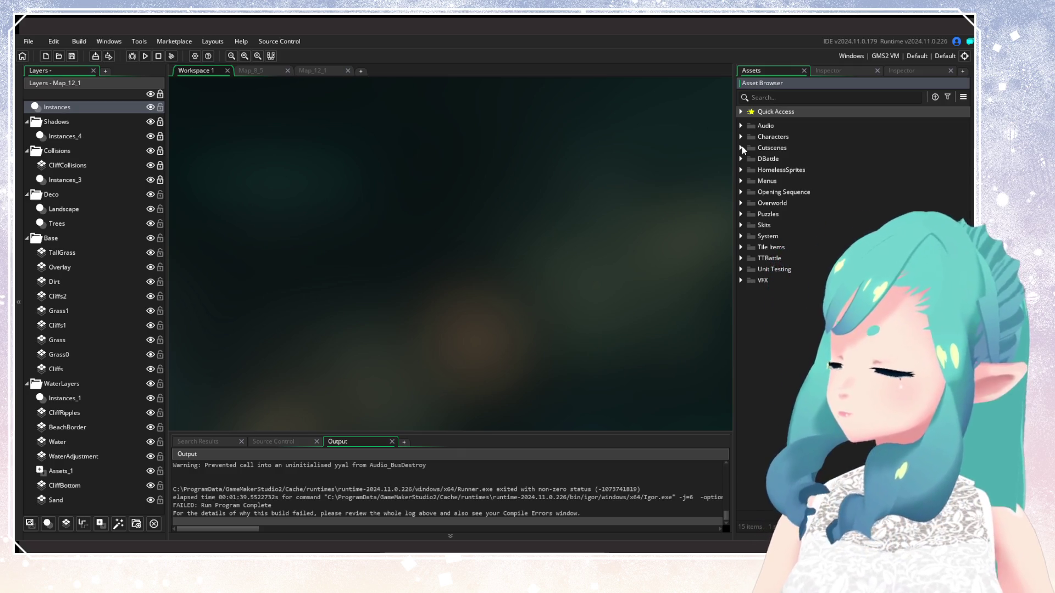
# Expand Characters > Animals, glance at Butterfly, and expand Bat to list obj_Bat through obj_BatD
pyautogui.click(741, 137)
pyautogui.click(742, 138)
pyautogui.click(740, 137)
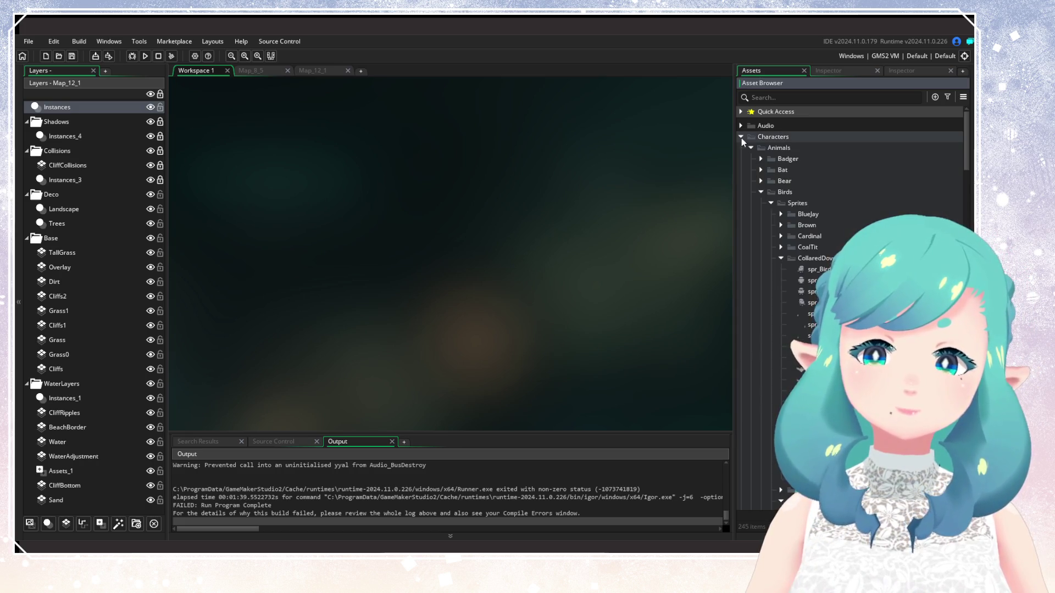
pyautogui.click(761, 213)
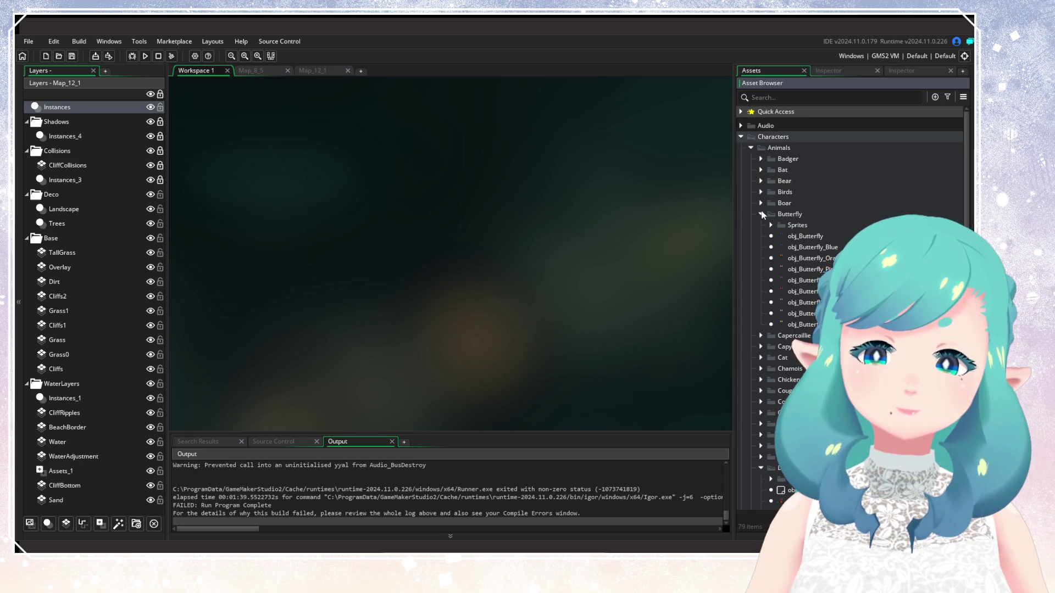
pyautogui.click(762, 214)
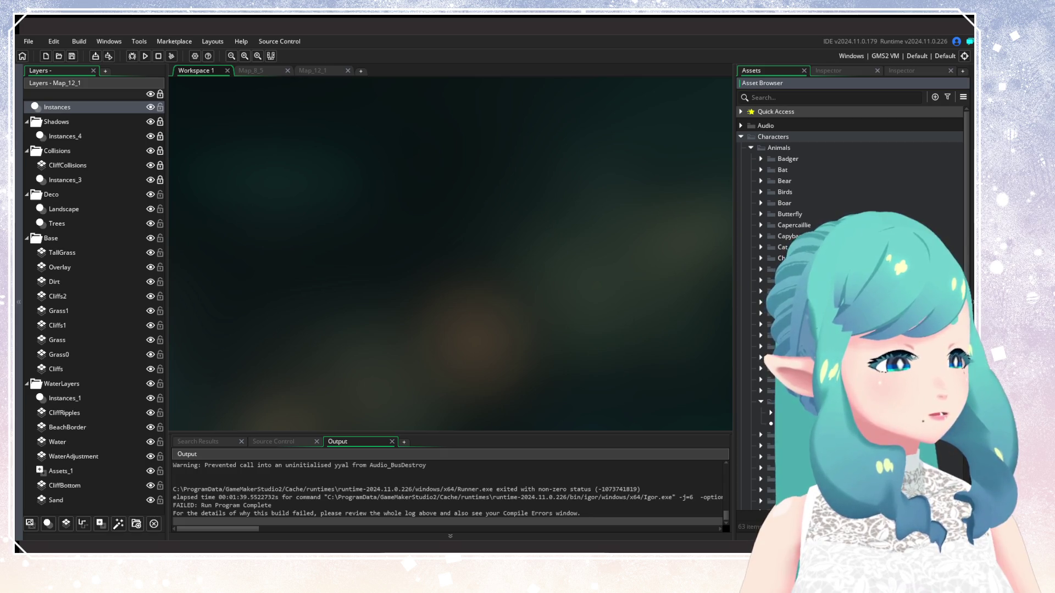
pyautogui.doubleClick(783, 170)
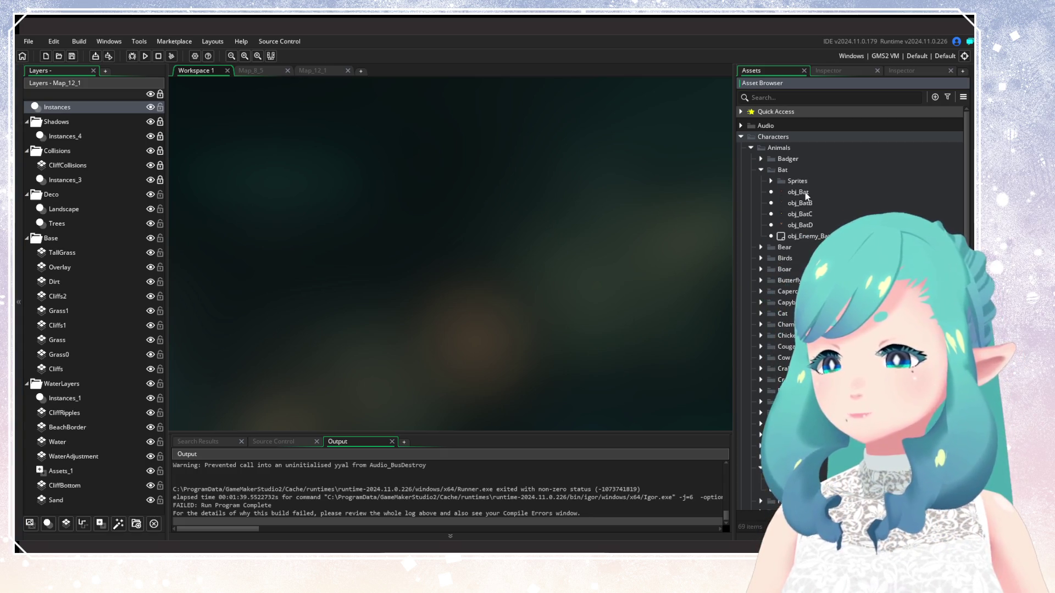
# Preview obj_Bat and its spr_Bat_Down sprite, then open obj_Enemy_Bat
pyautogui.doubleClick(803, 193)
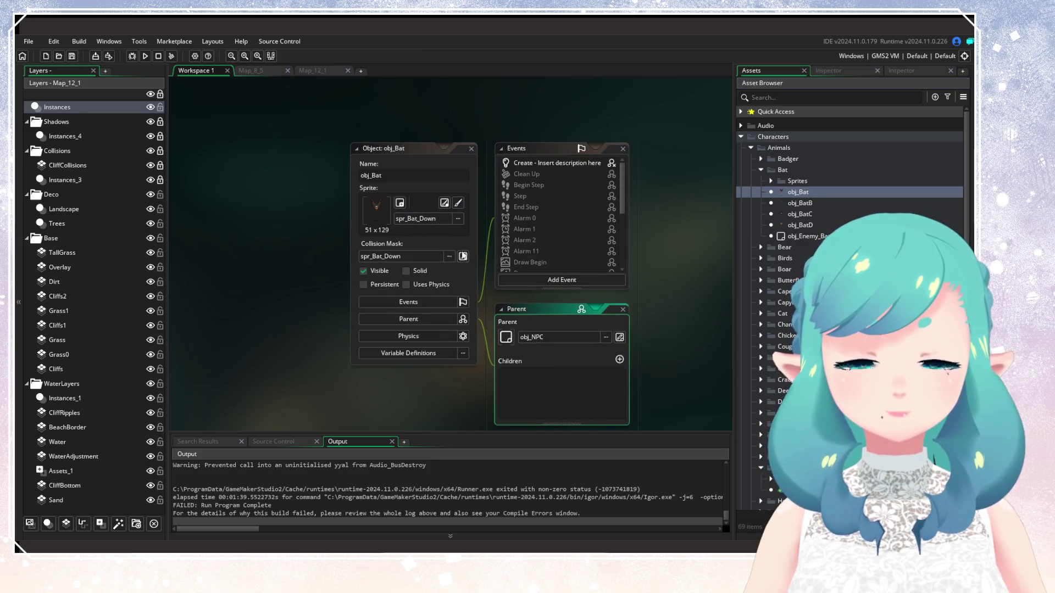
pyautogui.click(459, 203)
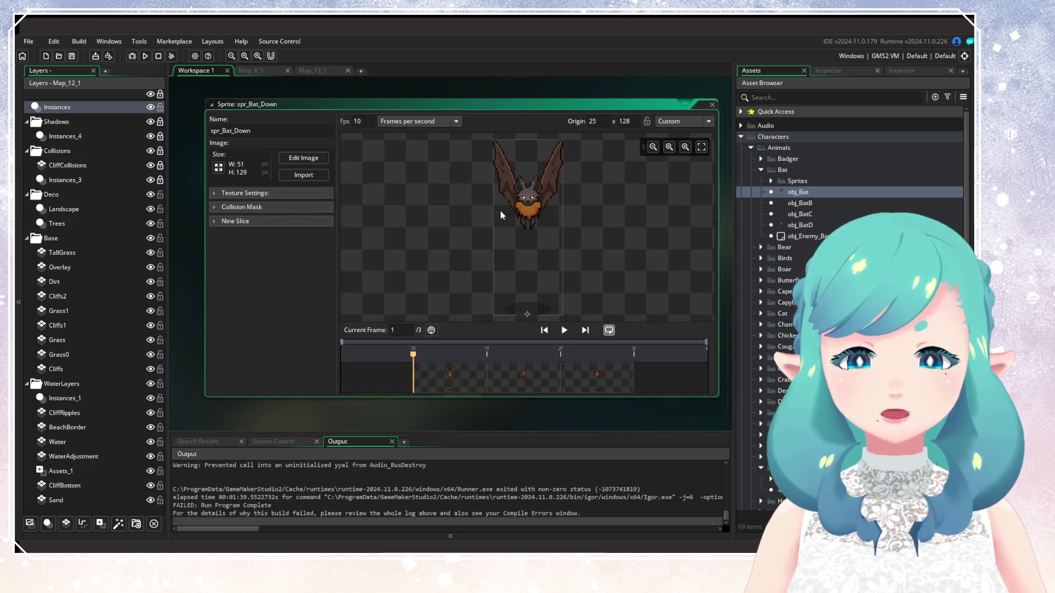
pyautogui.click(711, 105)
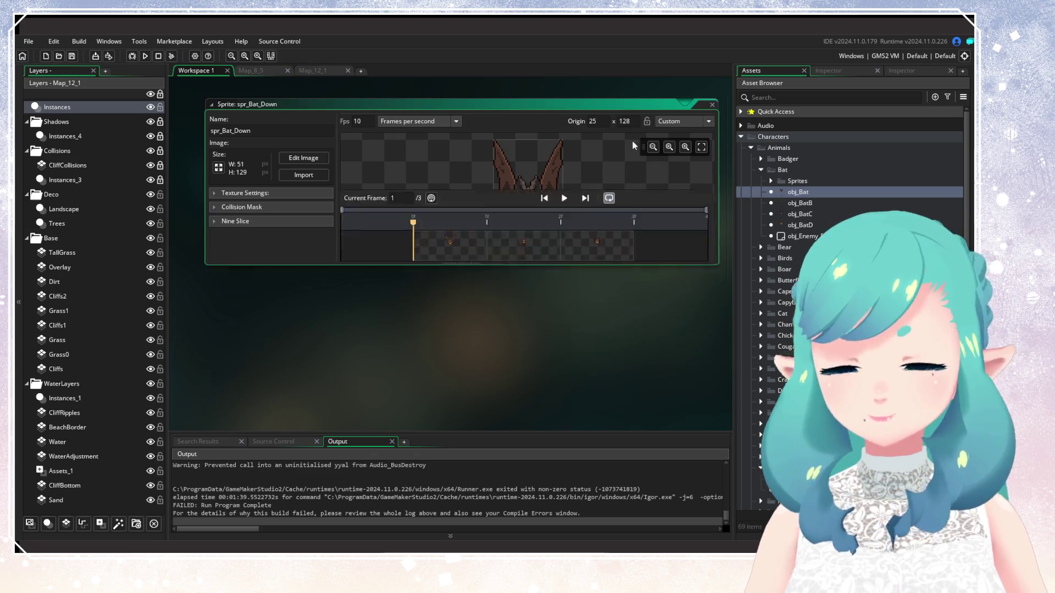
pyautogui.doubleClick(808, 236)
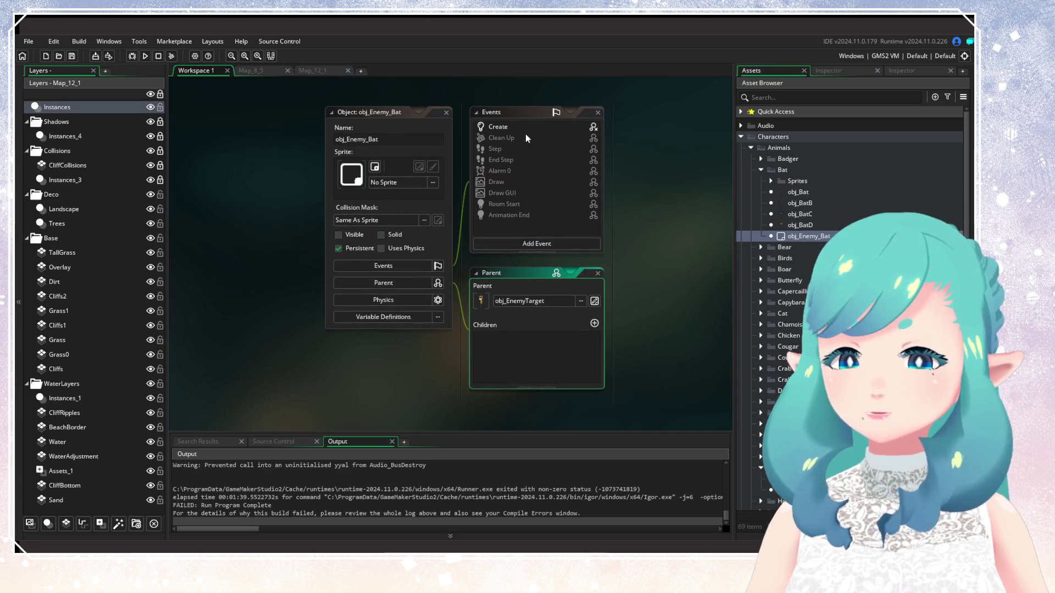
# Open obj_Enemy_Bat's Create code and highlight its obj_Bat references
pyautogui.doubleClick(526, 135)
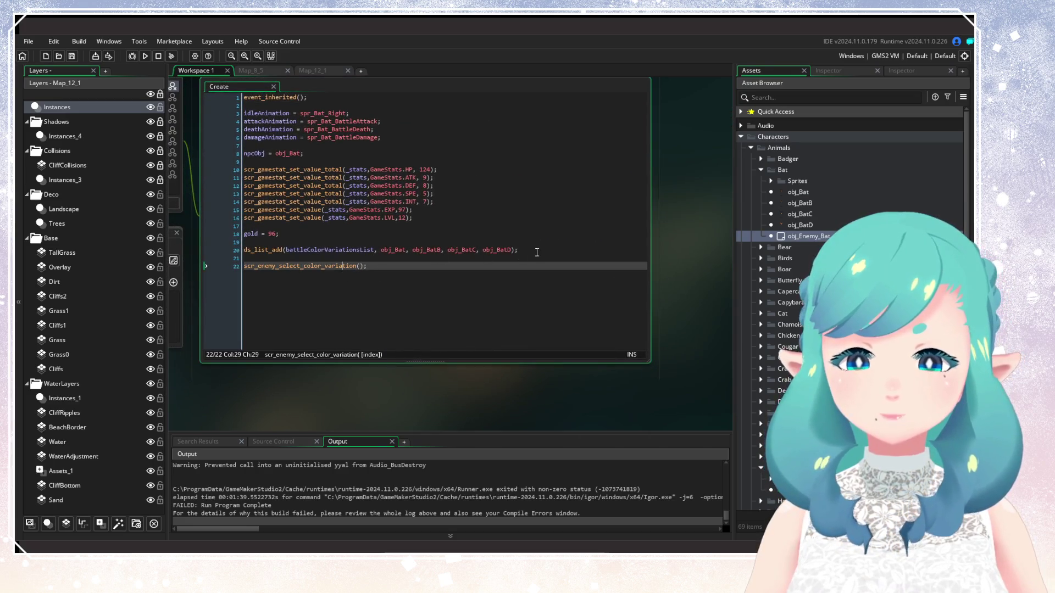
pyautogui.click(536, 252)
pyautogui.click(353, 266)
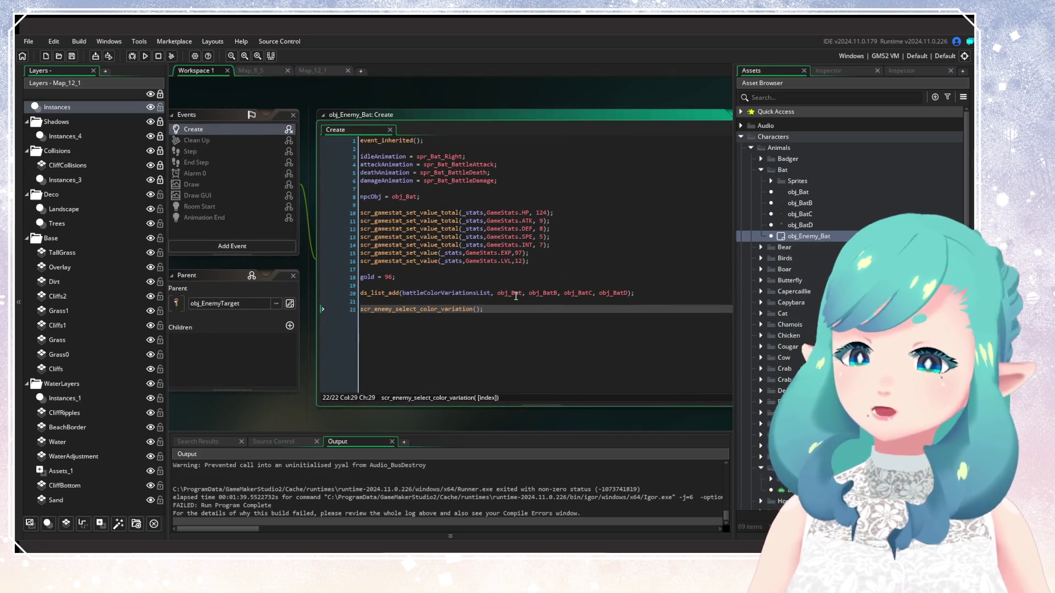
pyautogui.click(516, 293)
pyautogui.click(545, 293)
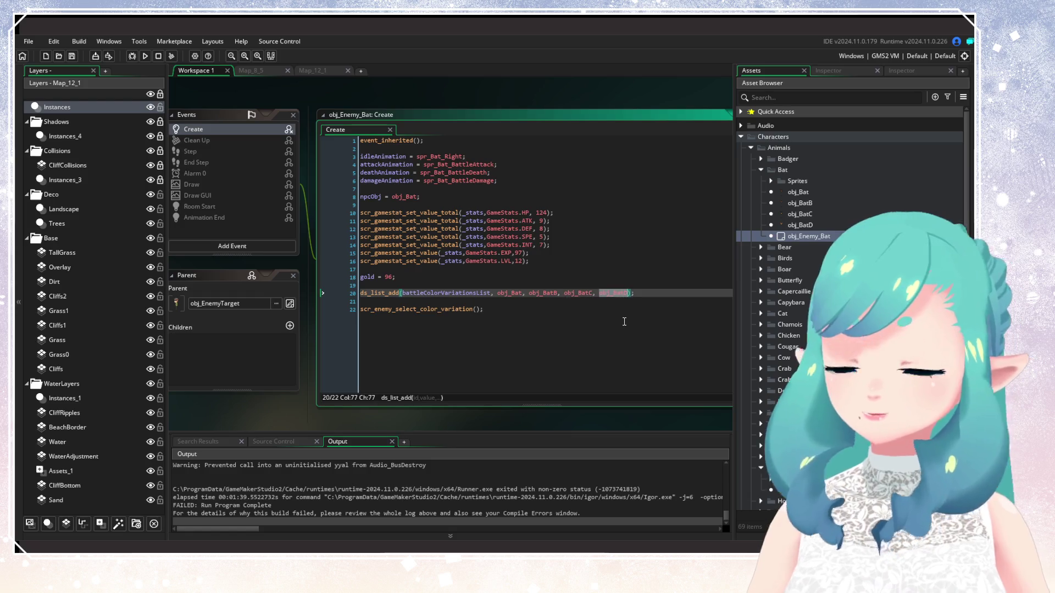
pyautogui.click(654, 294)
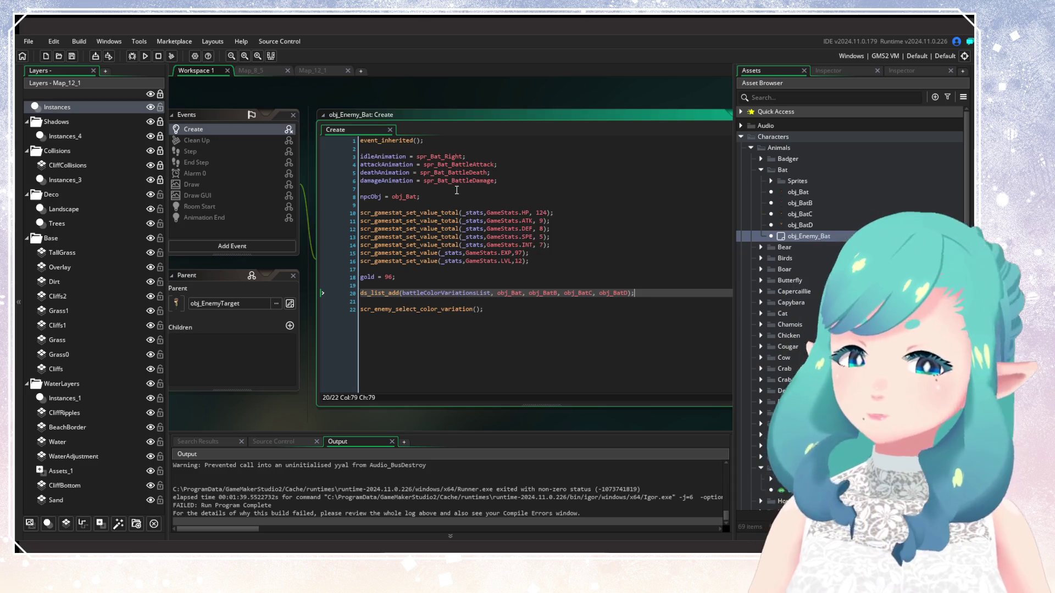
# Examine the animation assignments, including idleAnimation and spr_Bat_BattleAttack
pyautogui.click(392, 157)
pyautogui.press('Down')
pyautogui.press('Down')
pyautogui.press('Down')
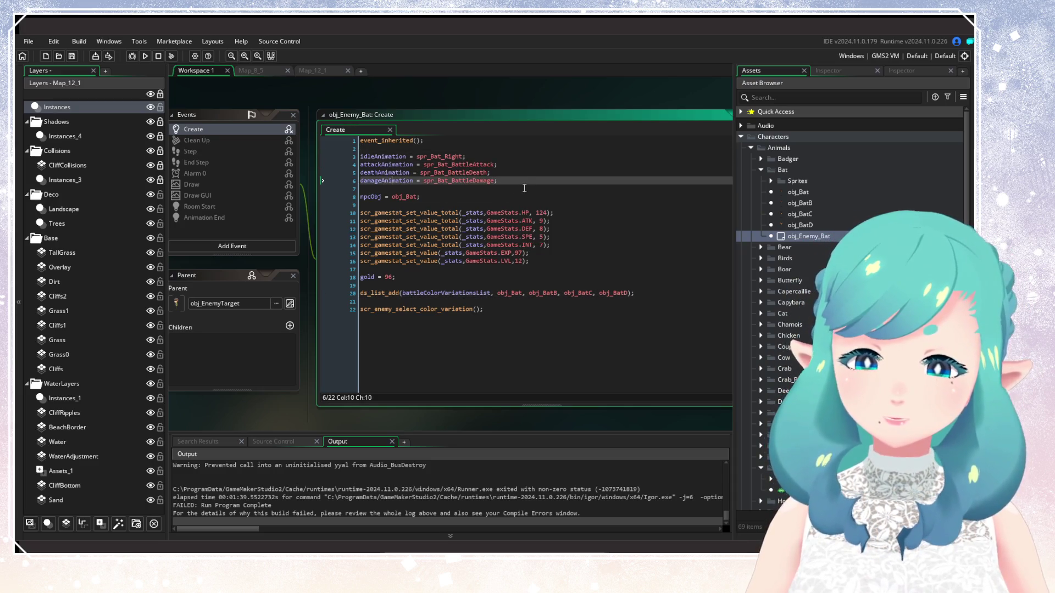
pyautogui.click(526, 180)
pyautogui.doubleClick(404, 157)
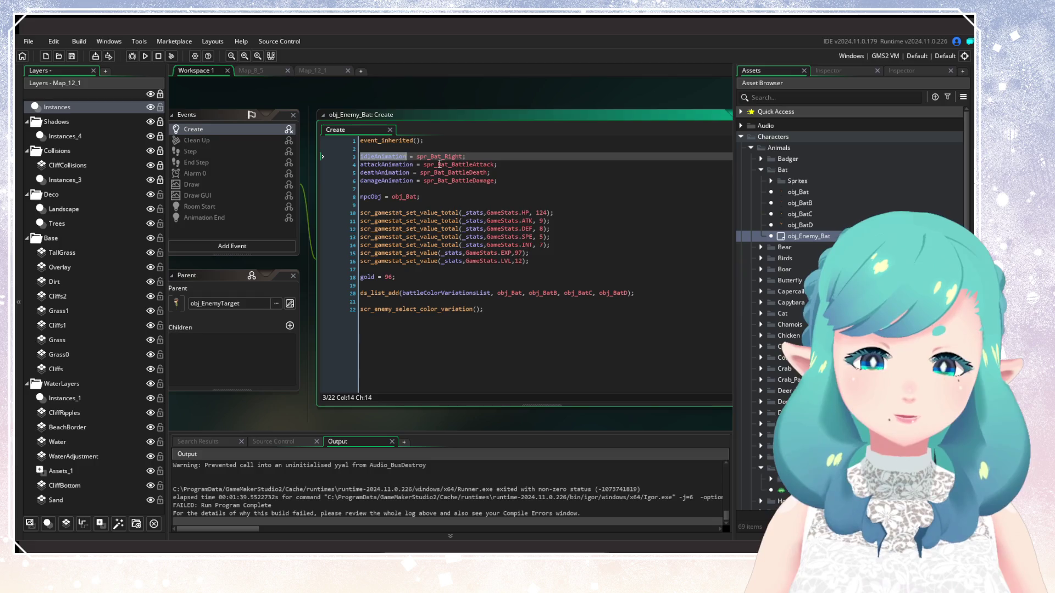
pyautogui.doubleClick(486, 165)
pyautogui.click(510, 190)
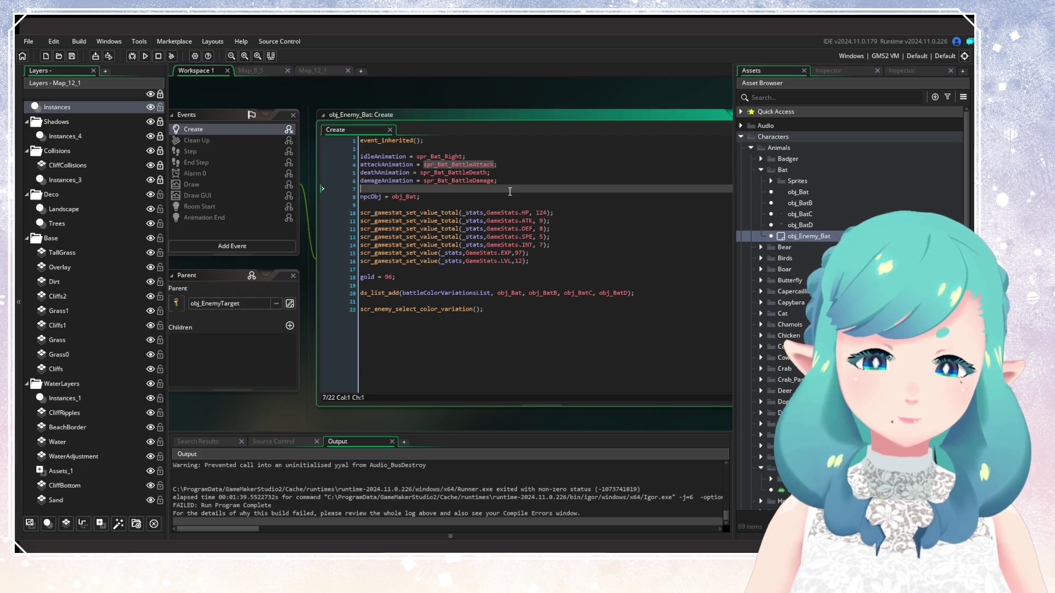
# Check the scr_enemy_select_color_variation signature, then close the obj_Enemy_Bat editor
pyautogui.click(513, 293)
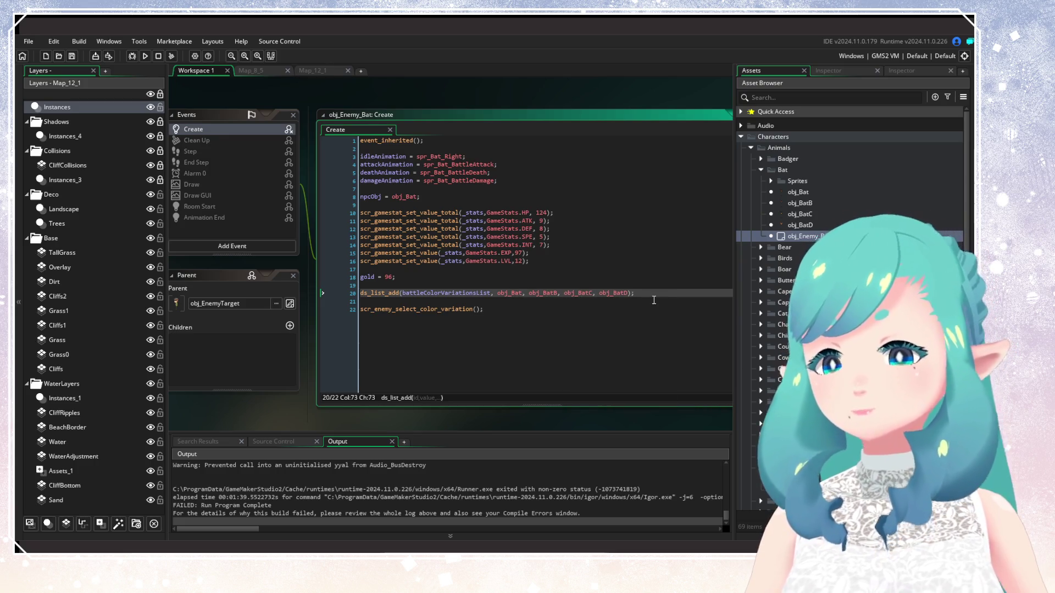
pyautogui.click(421, 356)
pyautogui.moveTo(333, 318)
pyautogui.mouseDown()
pyautogui.moveTo(399, 380)
pyautogui.moveTo(263, 371)
pyautogui.moveTo(561, 351)
pyautogui.mouseUp()
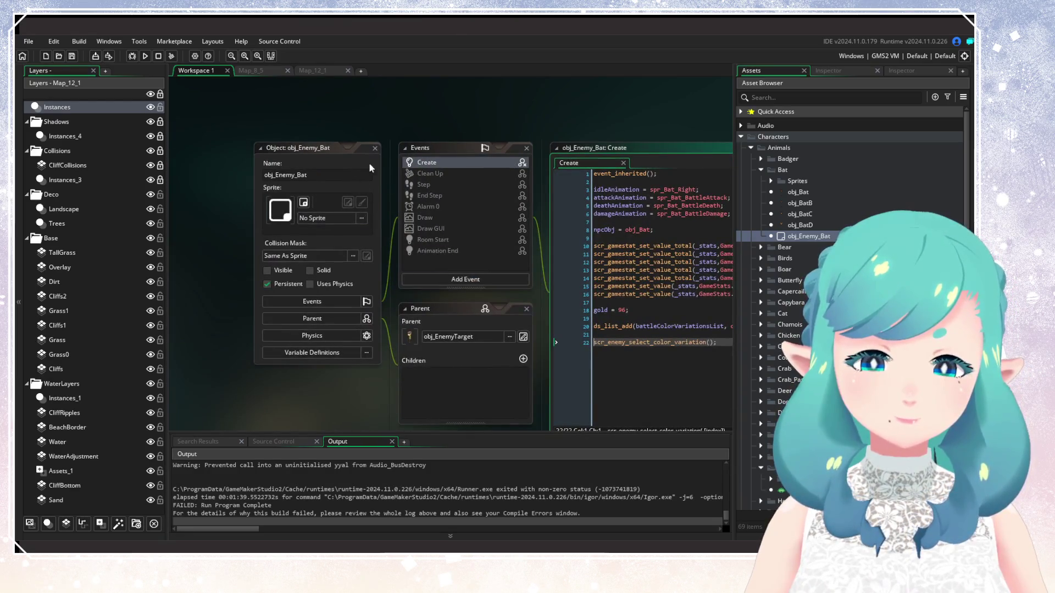
pyautogui.click(375, 148)
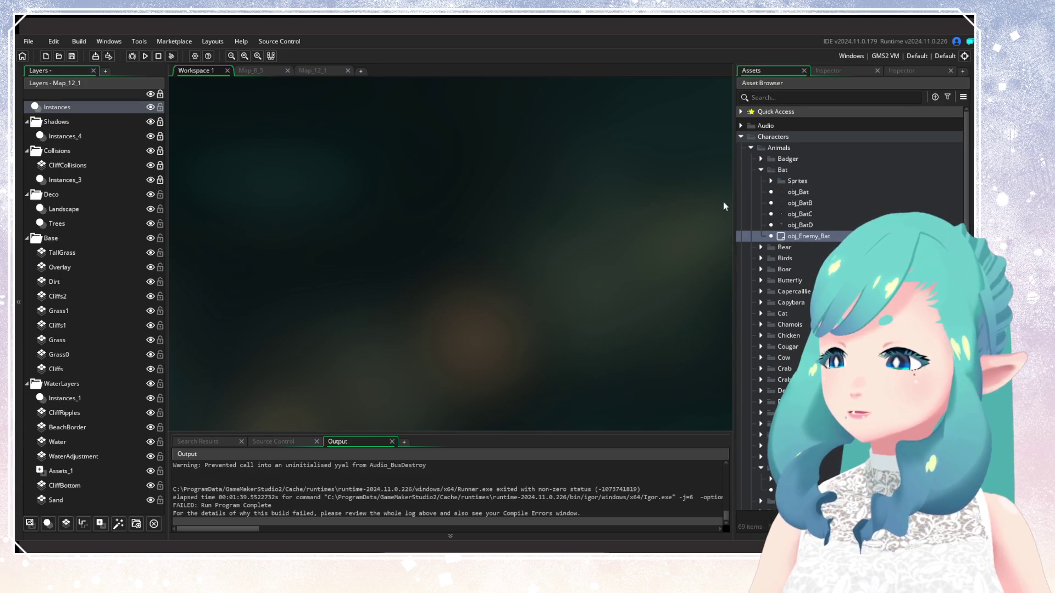
# Collapse the Bat, Badger and Animals folders in the asset list
pyautogui.click(772, 182)
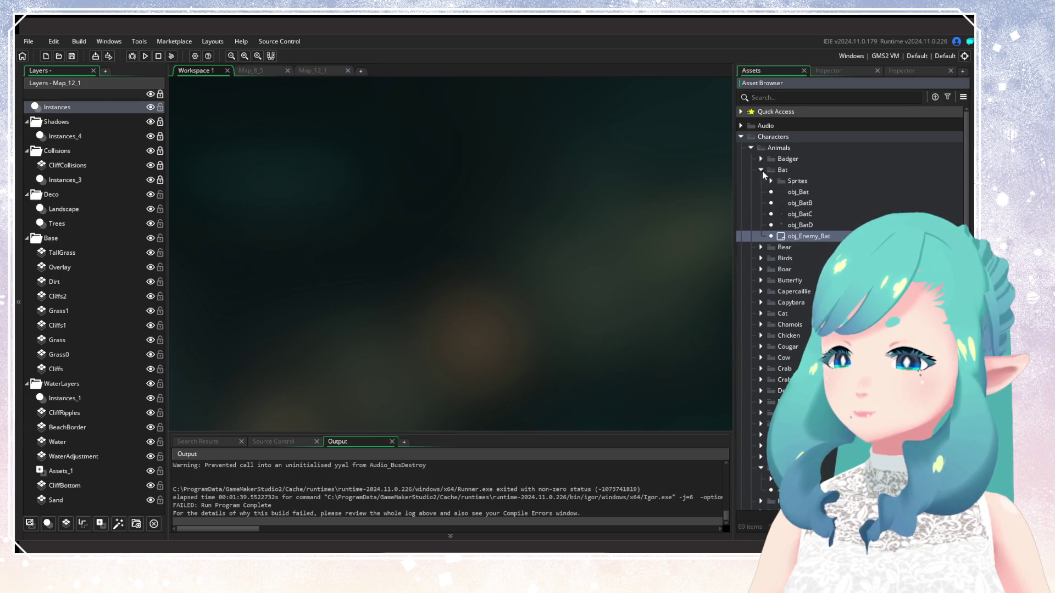
pyautogui.click(762, 170)
pyautogui.click(761, 159)
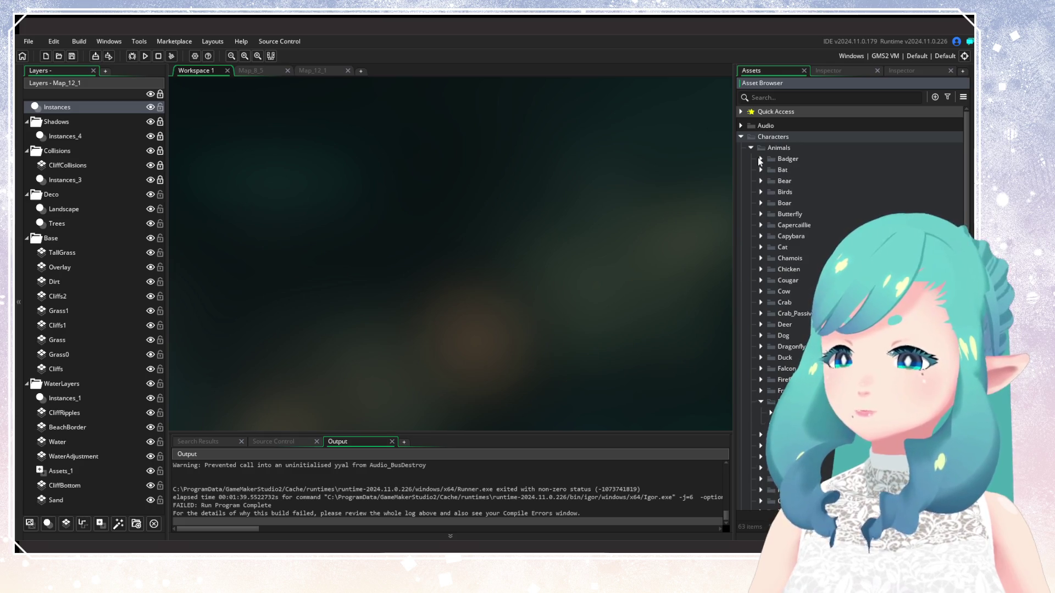
pyautogui.click(761, 159)
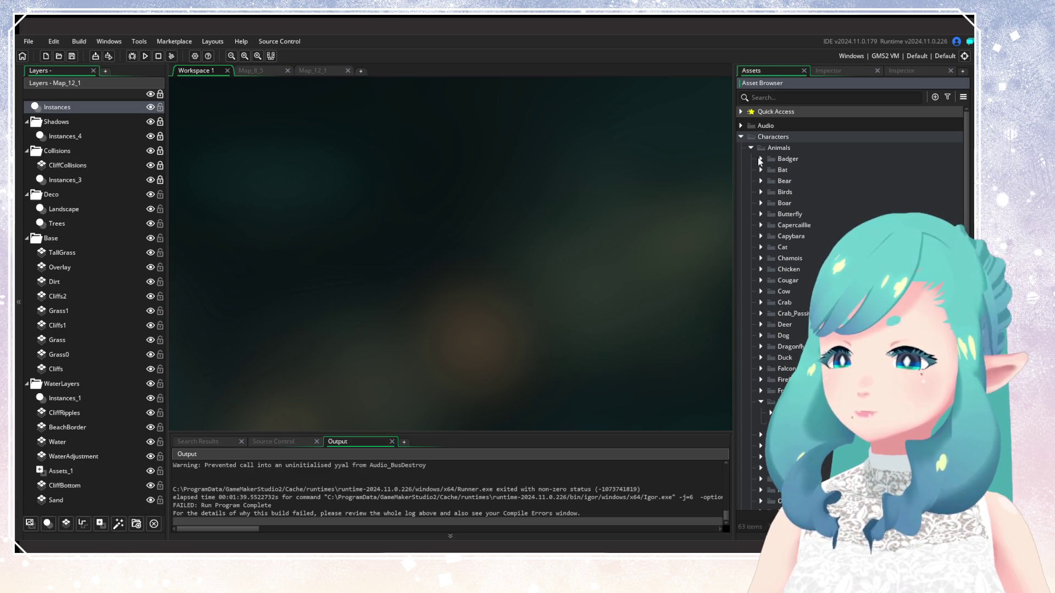
pyautogui.click(761, 391)
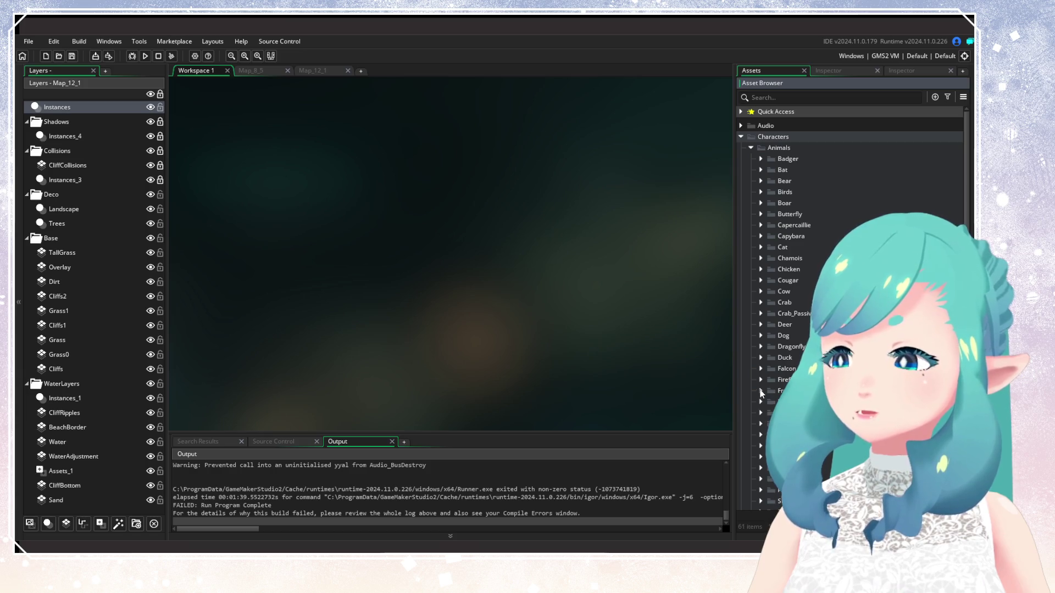
pyautogui.click(751, 147)
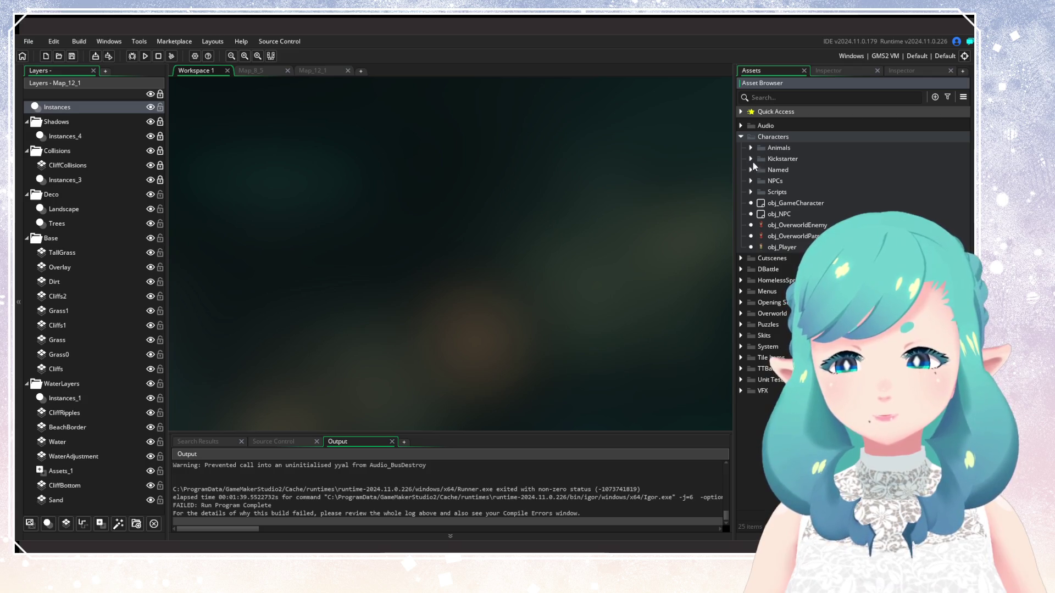
# Expand NPCs, peek into Bandit Boy, Butler and Maid, then open Man's obj_ManA
pyautogui.click(750, 181)
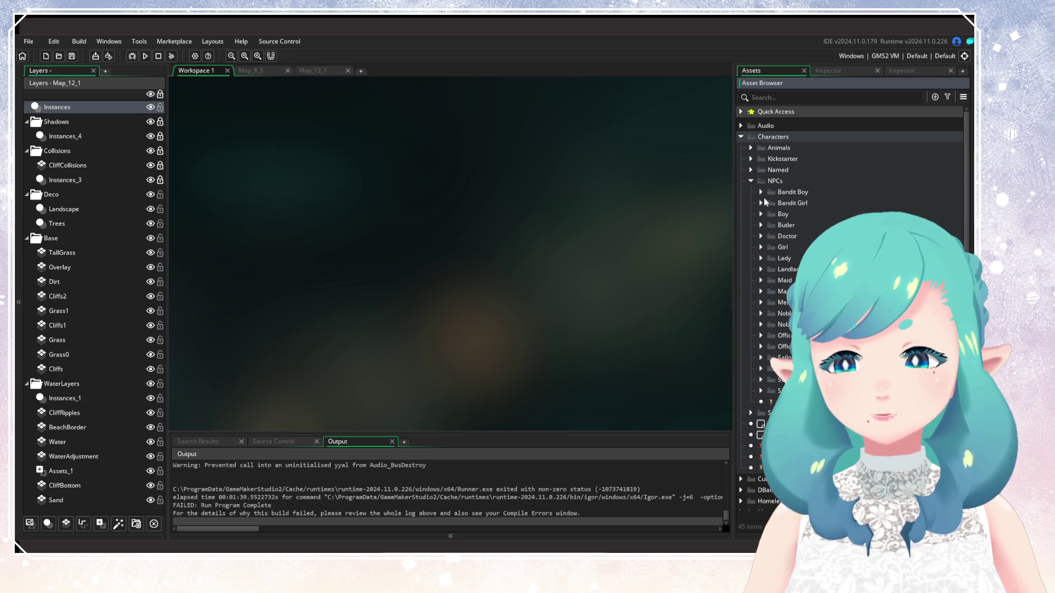
pyautogui.click(761, 192)
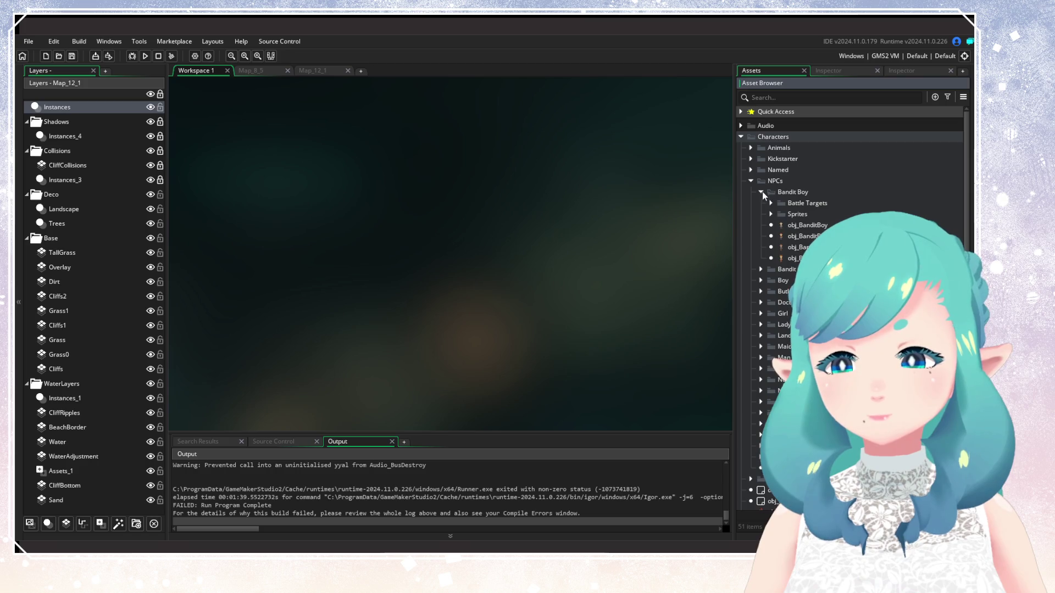
pyautogui.click(761, 193)
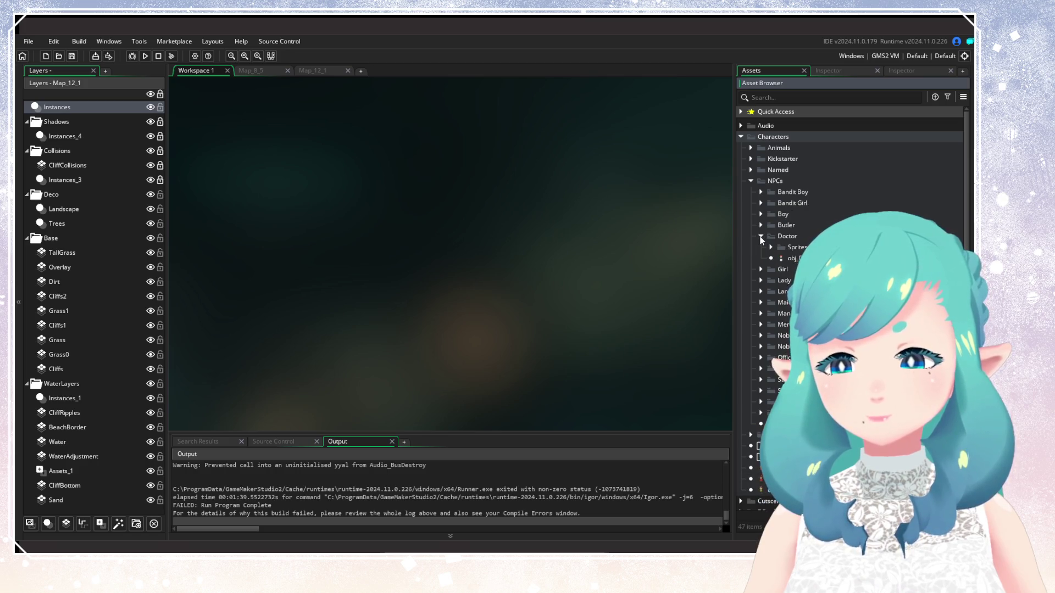
pyautogui.click(761, 226)
pyautogui.click(761, 226)
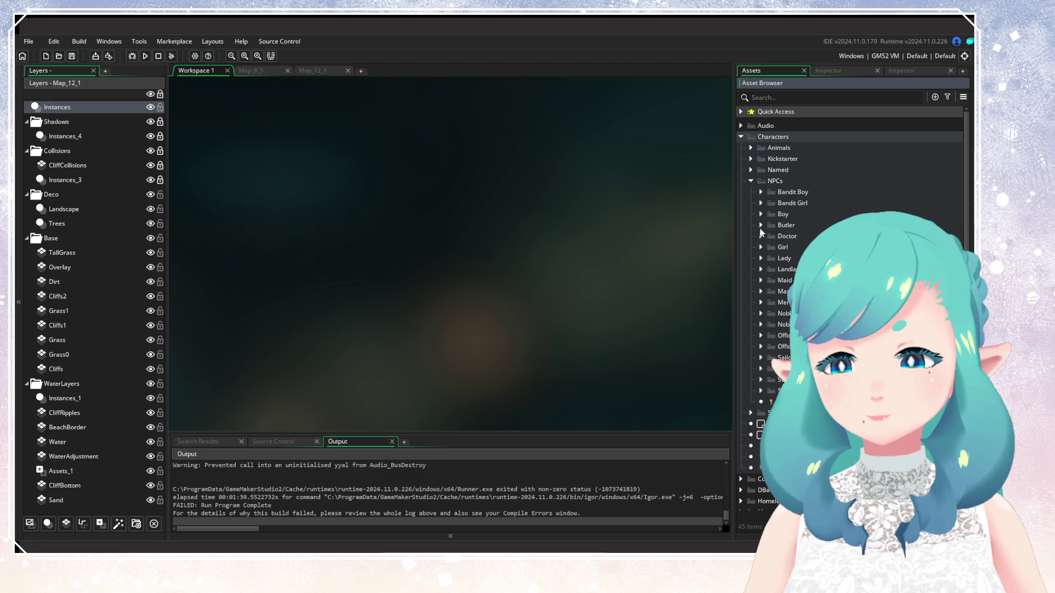
pyautogui.click(761, 281)
pyautogui.click(761, 281)
pyautogui.click(762, 292)
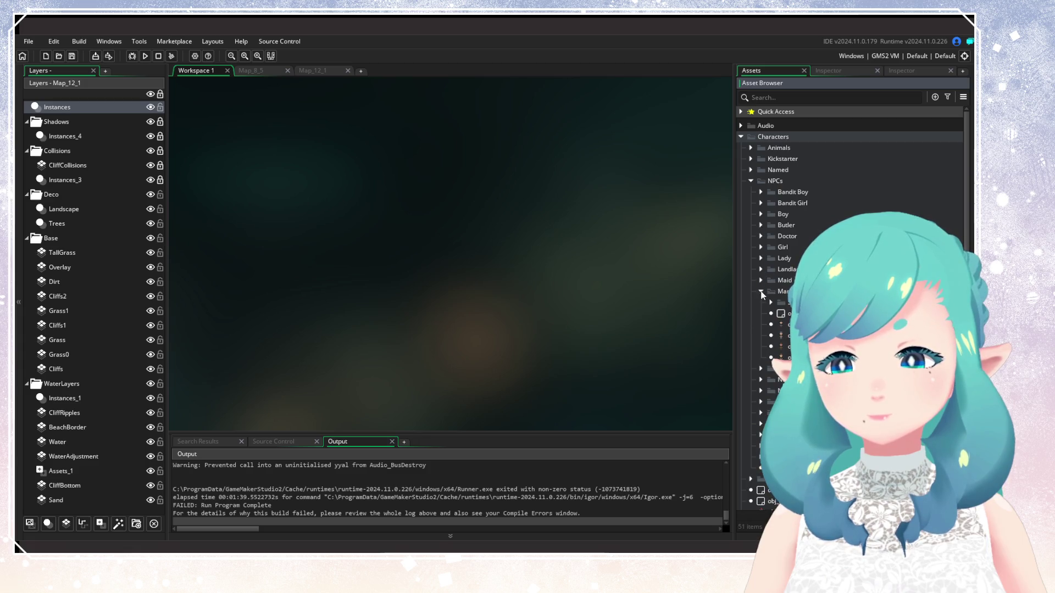
pyautogui.doubleClick(786, 325)
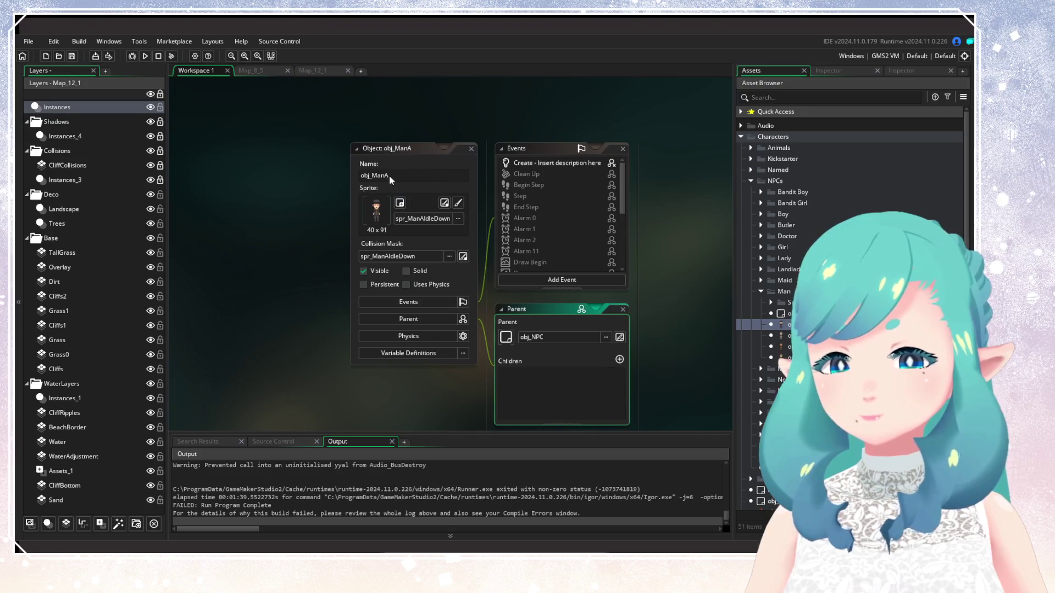
# View obj_ManB and obj_ManA with its spr_Man Create code, then close them
pyautogui.doubleClick(785, 335)
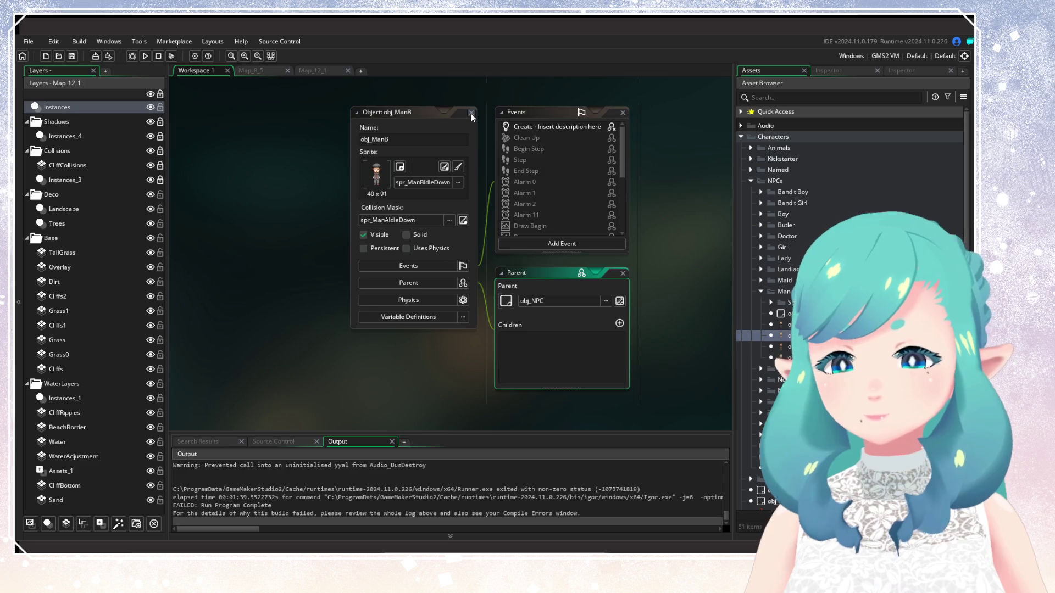
pyautogui.scroll(5, 624, 153)
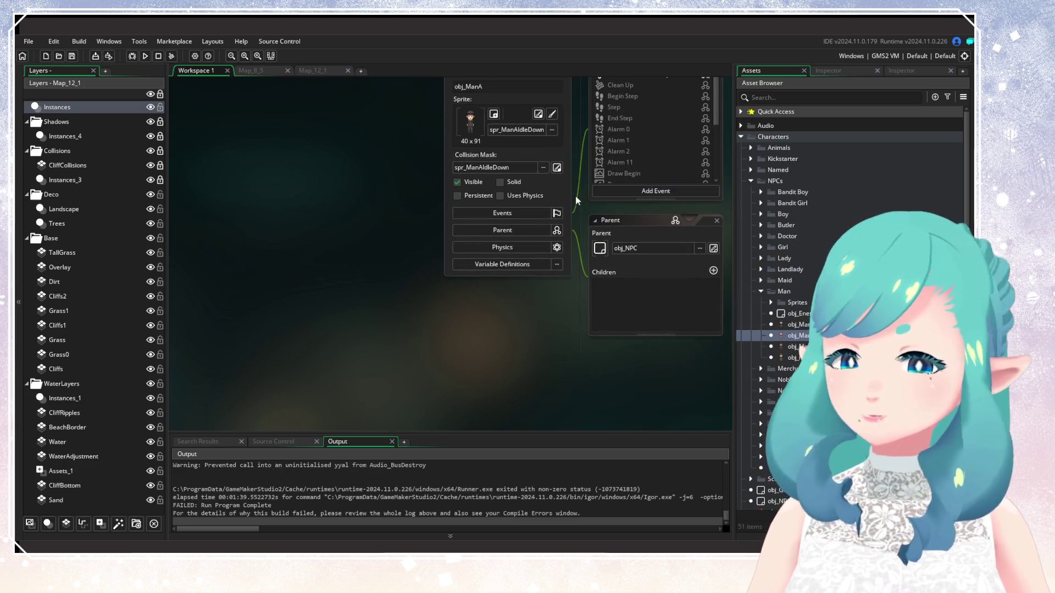
pyautogui.scroll(2, 573, 212)
pyautogui.click(576, 197)
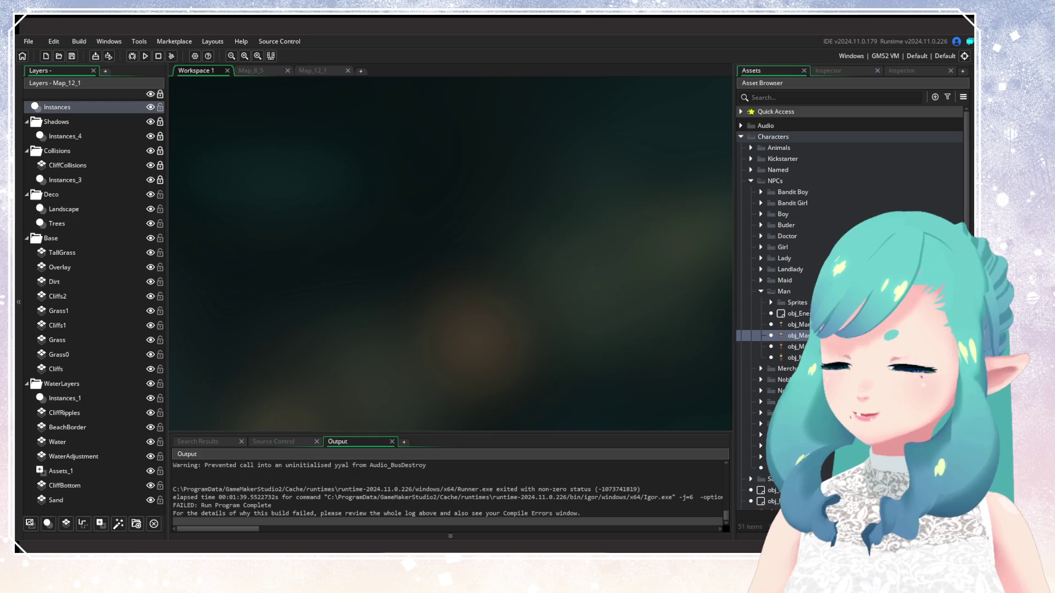
pyautogui.doubleClick(784, 325)
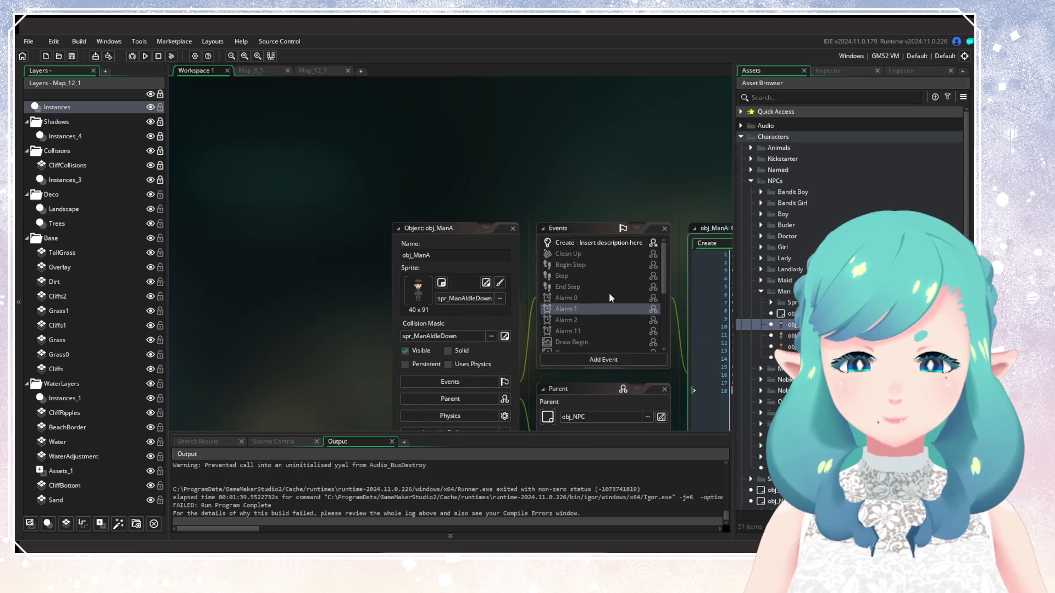
pyautogui.click(761, 291)
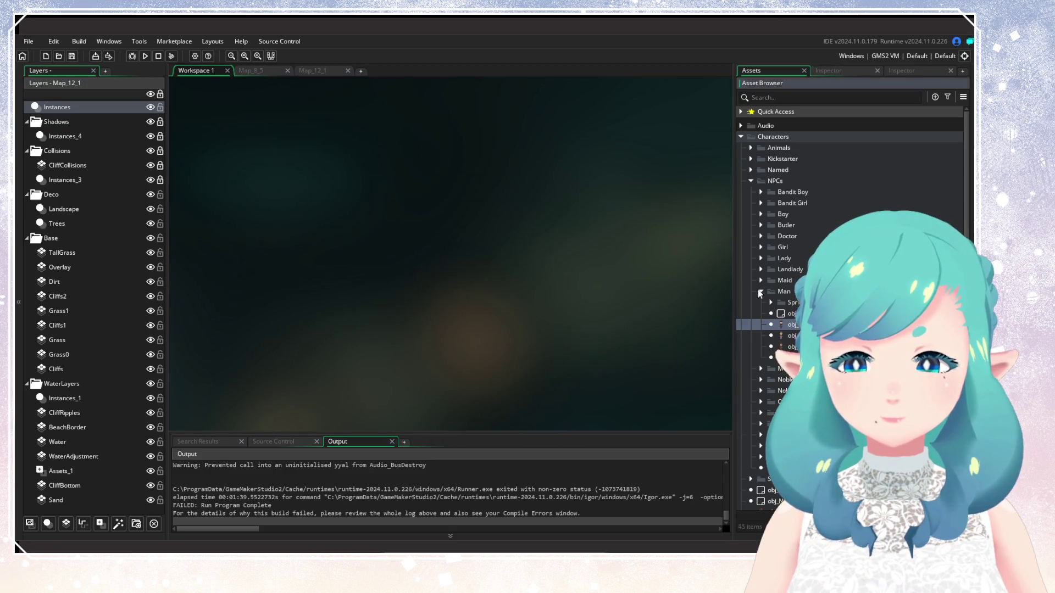
# Collapse NPCs and Characters, then browse the Cutscenes and DBattle folders
pyautogui.click(748, 179)
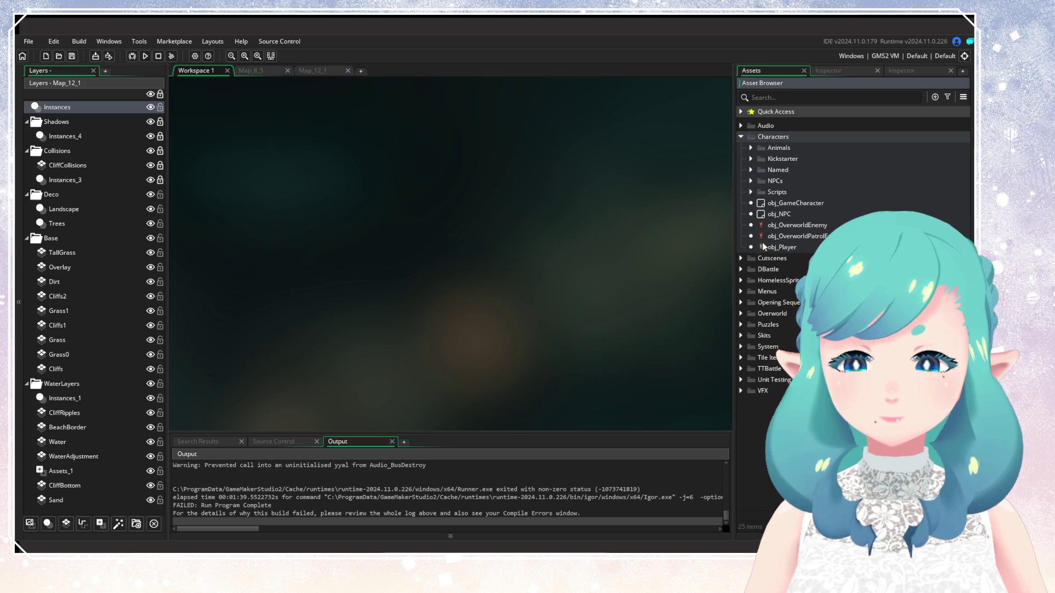
pyautogui.click(741, 137)
pyautogui.click(741, 138)
pyautogui.click(740, 138)
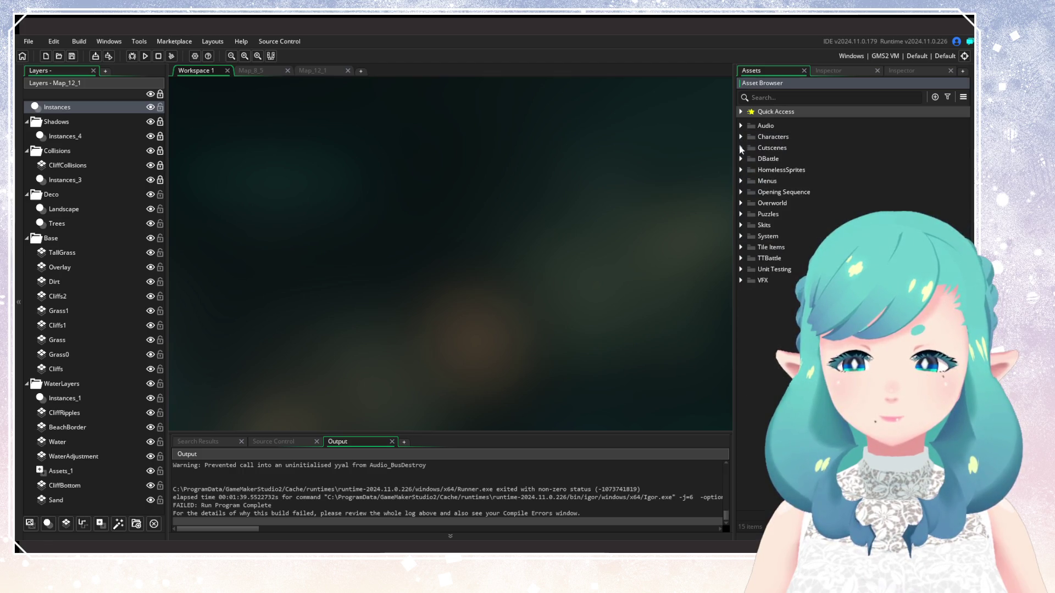
pyautogui.click(741, 149)
pyautogui.click(750, 159)
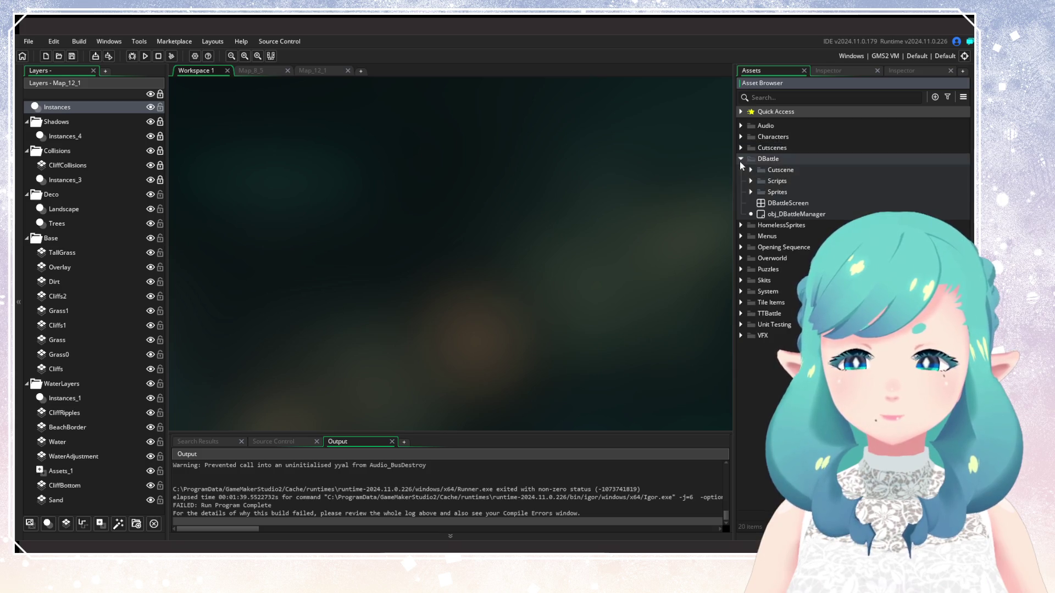
pyautogui.click(741, 149)
pyautogui.click(741, 170)
pyautogui.click(741, 170)
# Expand Menus, browse File Load, Equipment and Credits, then select Crafting's Menu_Crafting
pyautogui.click(741, 181)
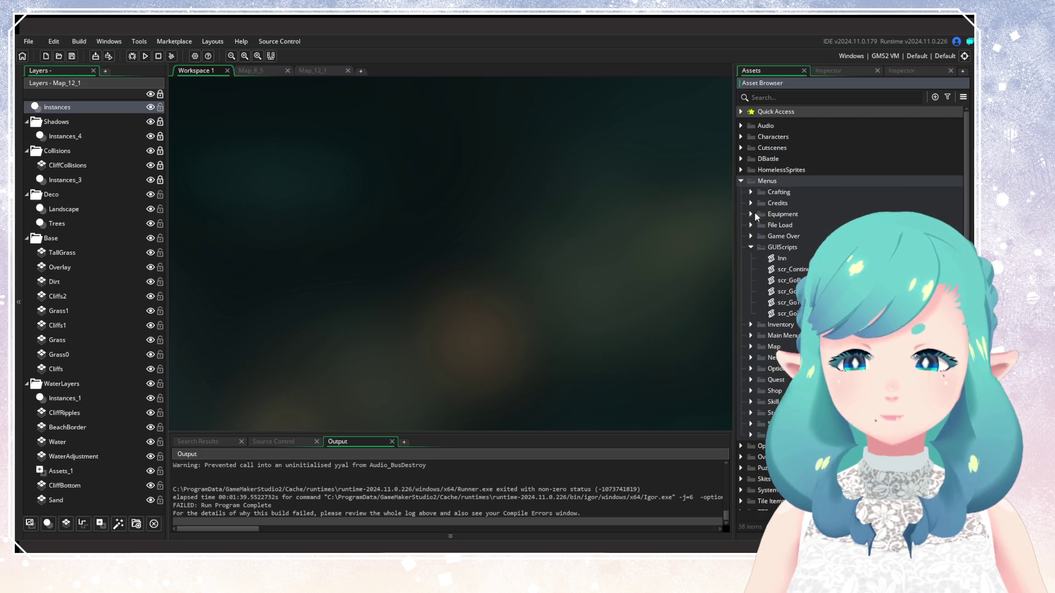
pyautogui.click(752, 247)
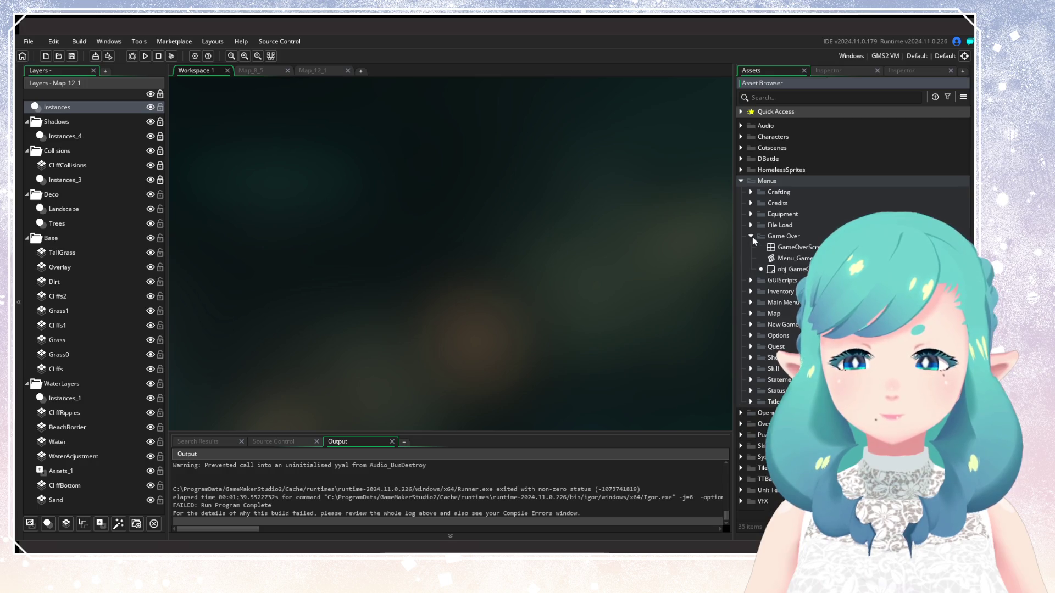
pyautogui.click(751, 225)
pyautogui.click(751, 225)
pyautogui.click(751, 215)
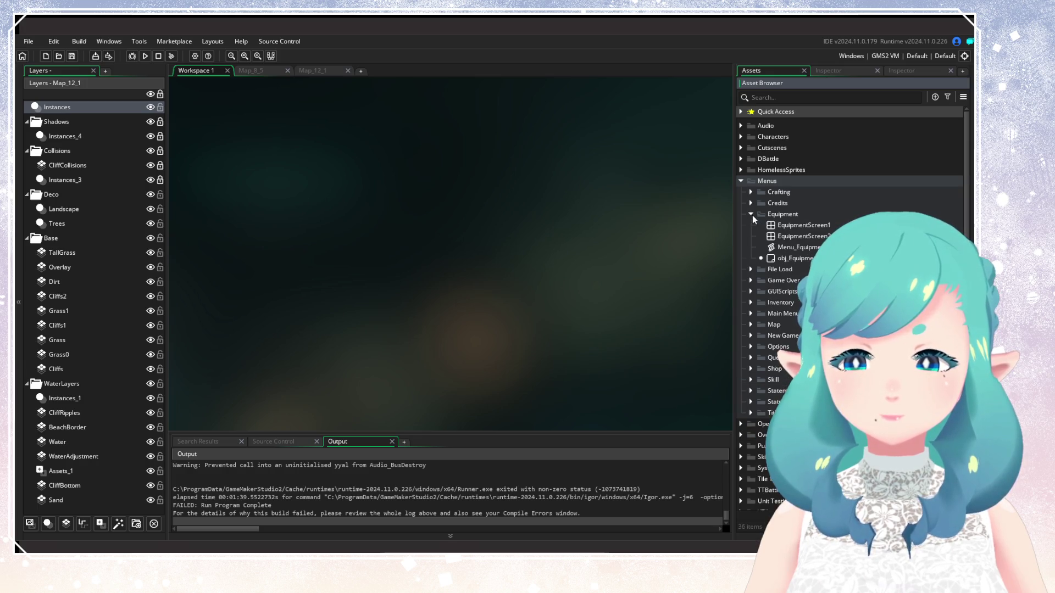
pyautogui.click(753, 215)
pyautogui.click(752, 203)
pyautogui.click(752, 203)
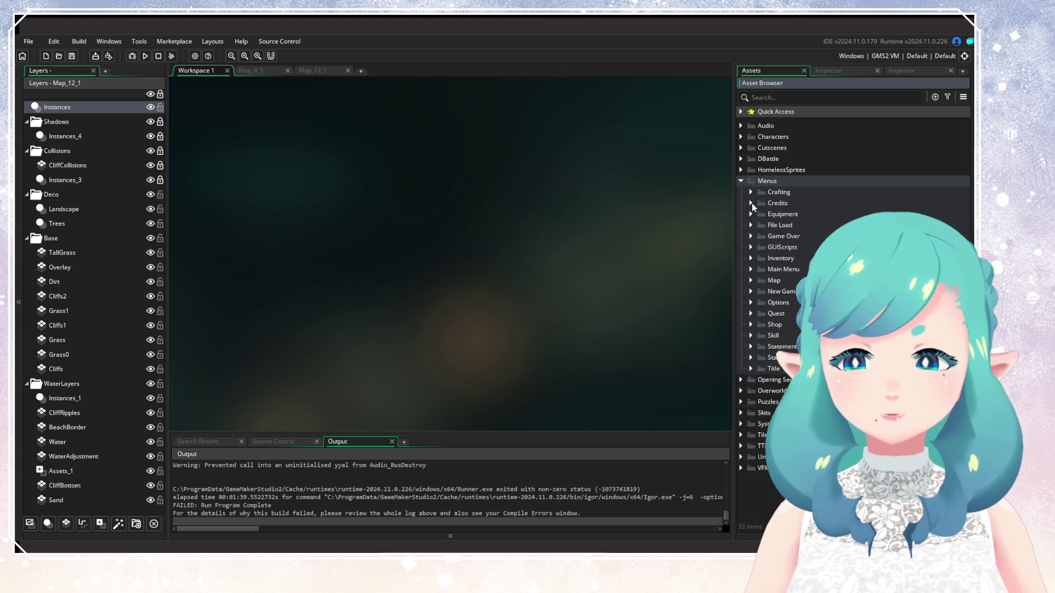
pyautogui.click(751, 193)
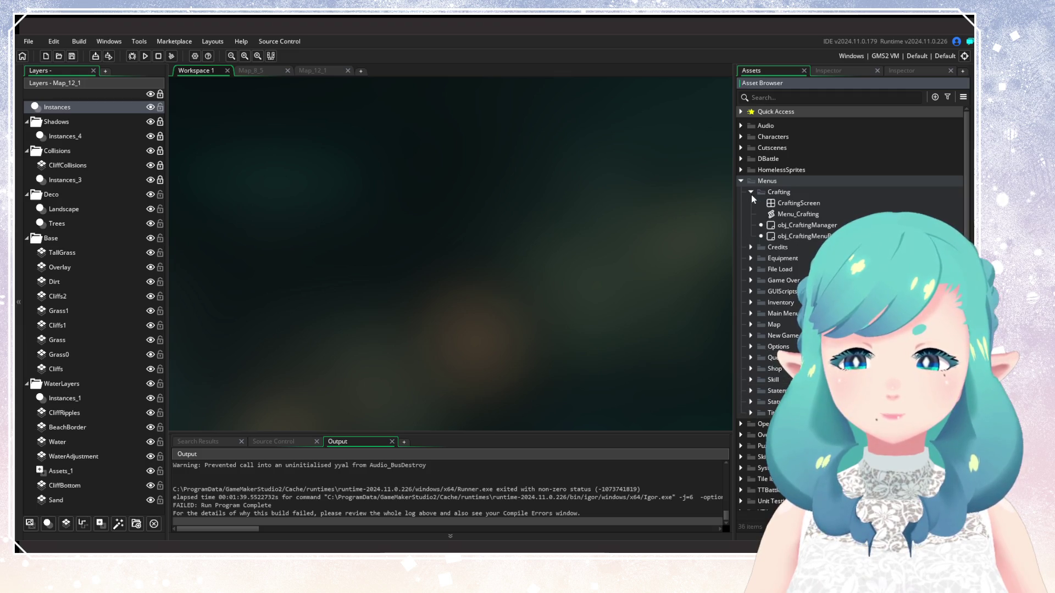
pyautogui.click(789, 214)
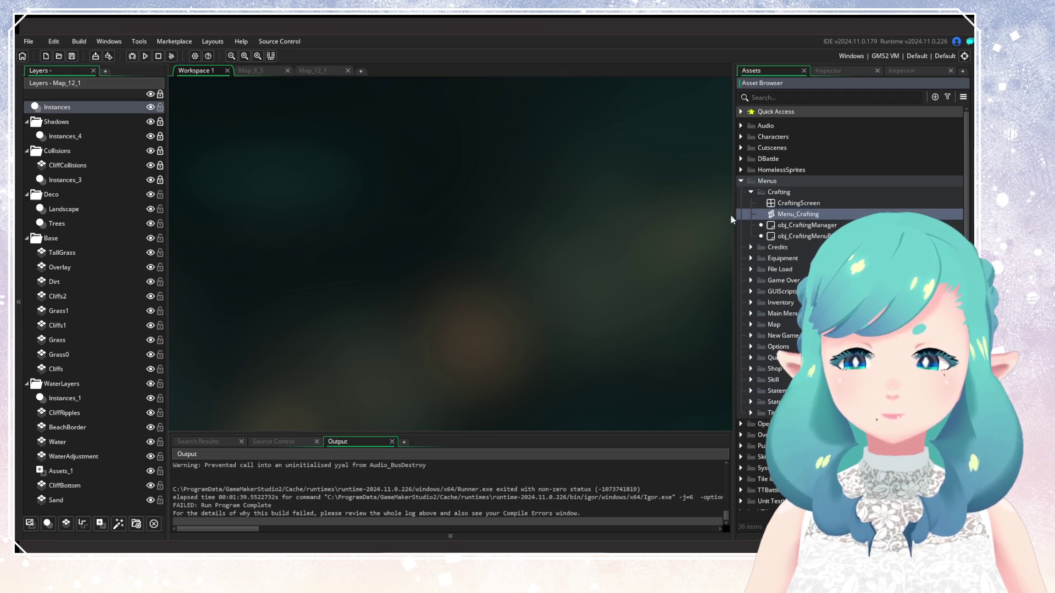
# Scroll through Menu_Crafting's functions and menu_category_swap call, then close it and collapse Crafting
pyautogui.doubleClick(787, 217)
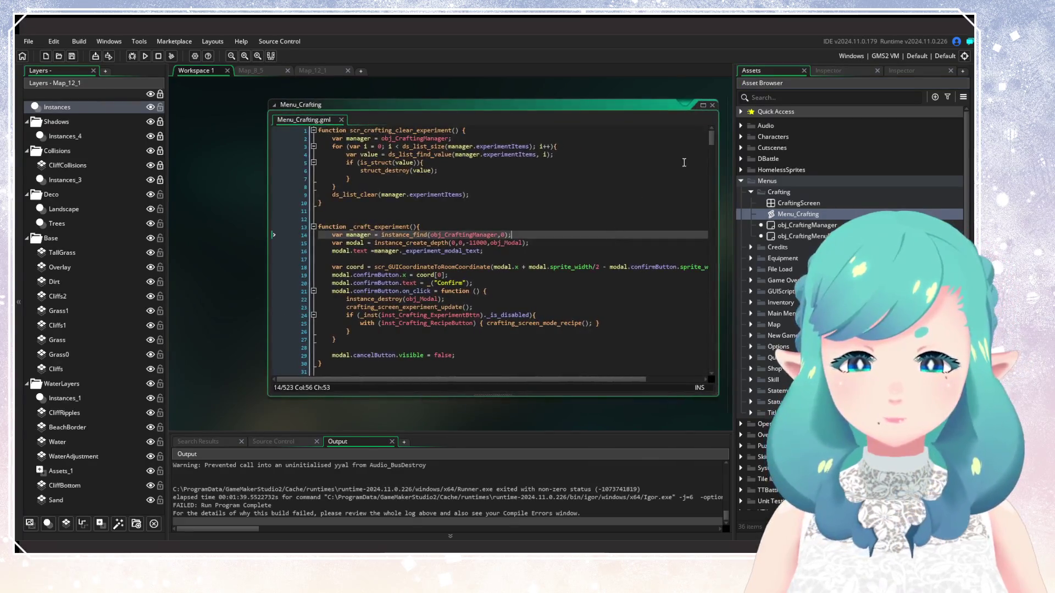
pyautogui.moveTo(710, 138)
pyautogui.mouseDown()
pyautogui.moveTo(705, 176)
pyautogui.moveTo(713, 117)
pyautogui.moveTo(717, 367)
pyautogui.mouseUp()
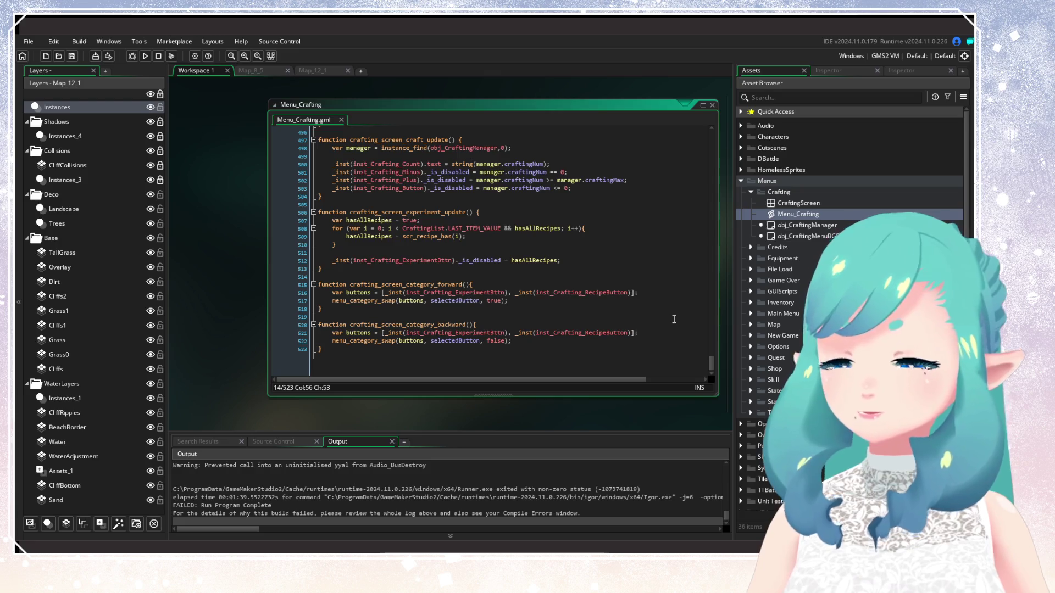
pyautogui.click(425, 306)
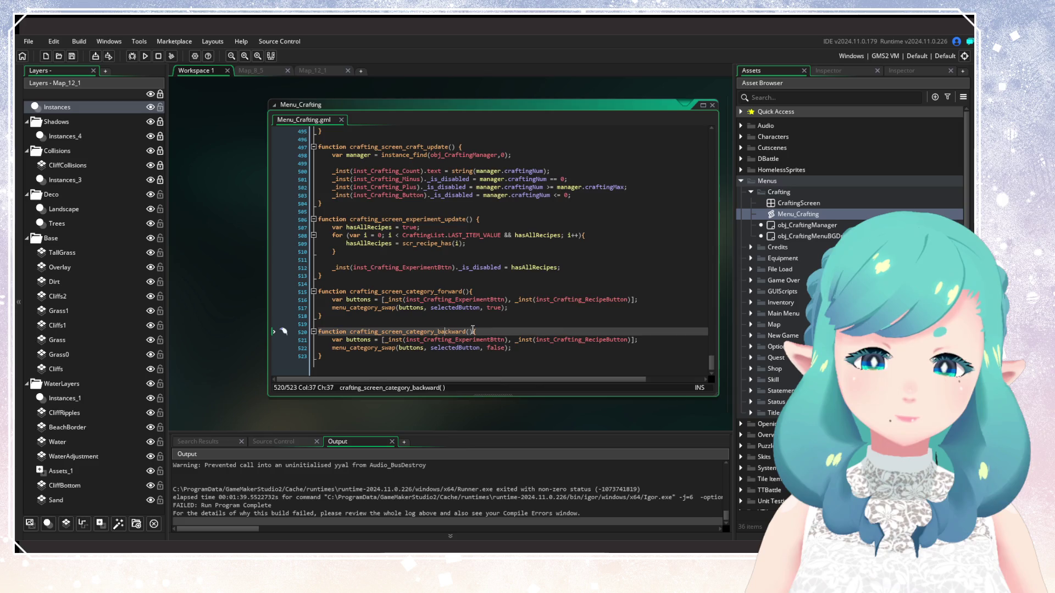
pyautogui.click(578, 323)
pyautogui.click(714, 105)
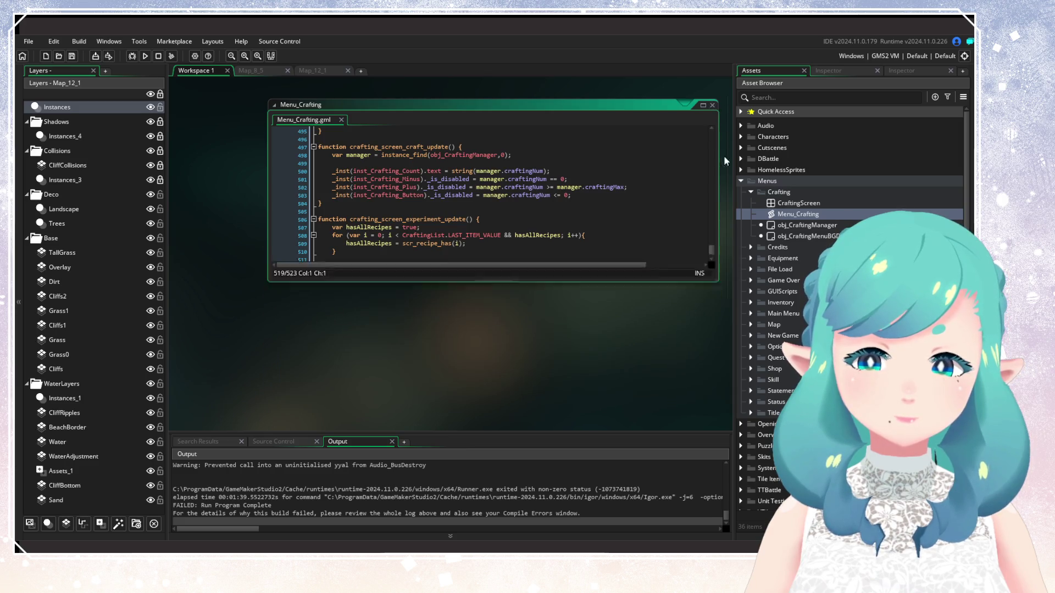
pyautogui.click(750, 192)
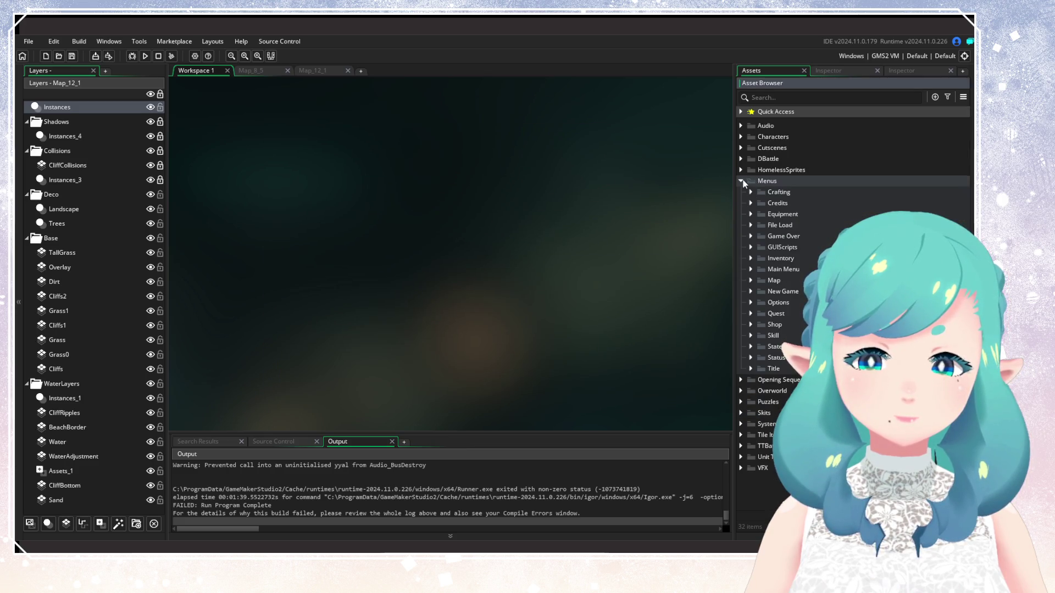
# Collapse Menus, browse the Opening Sequence sprites, then switch to the Map_8_5 room
pyautogui.click(742, 181)
pyautogui.click(741, 193)
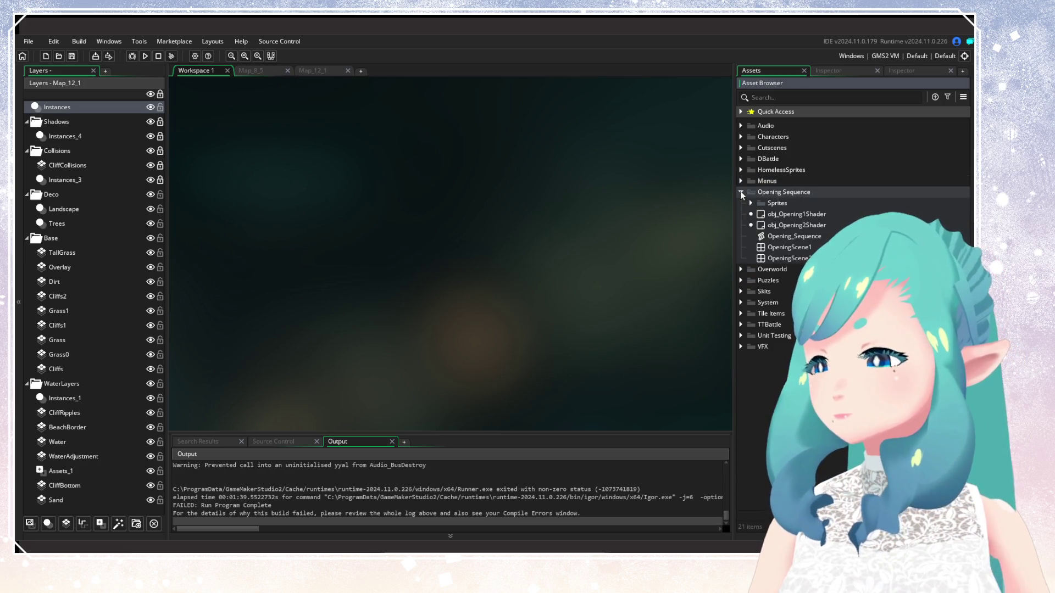
pyautogui.click(748, 203)
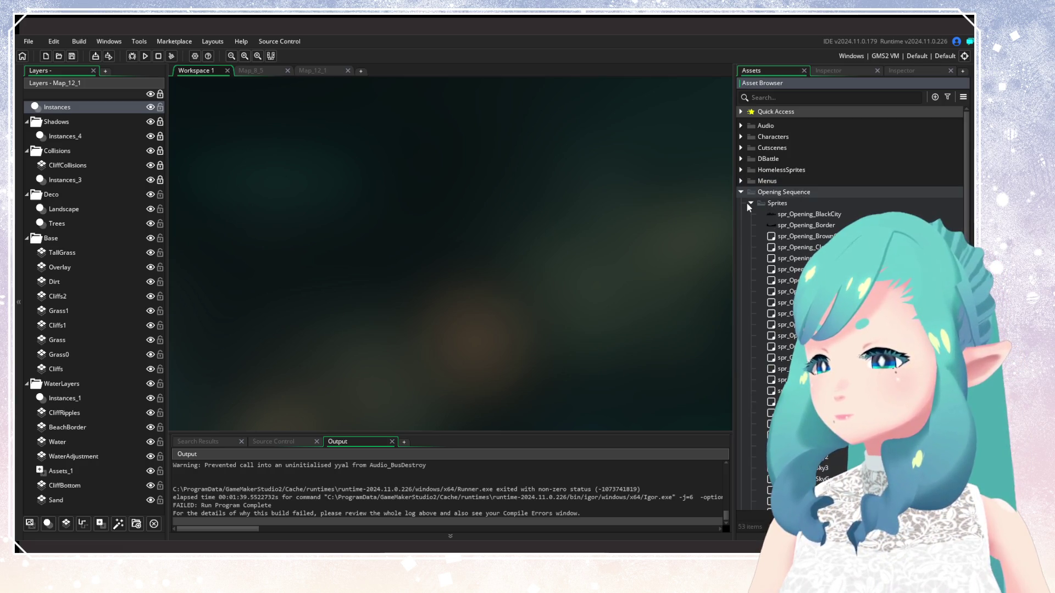
pyautogui.click(749, 203)
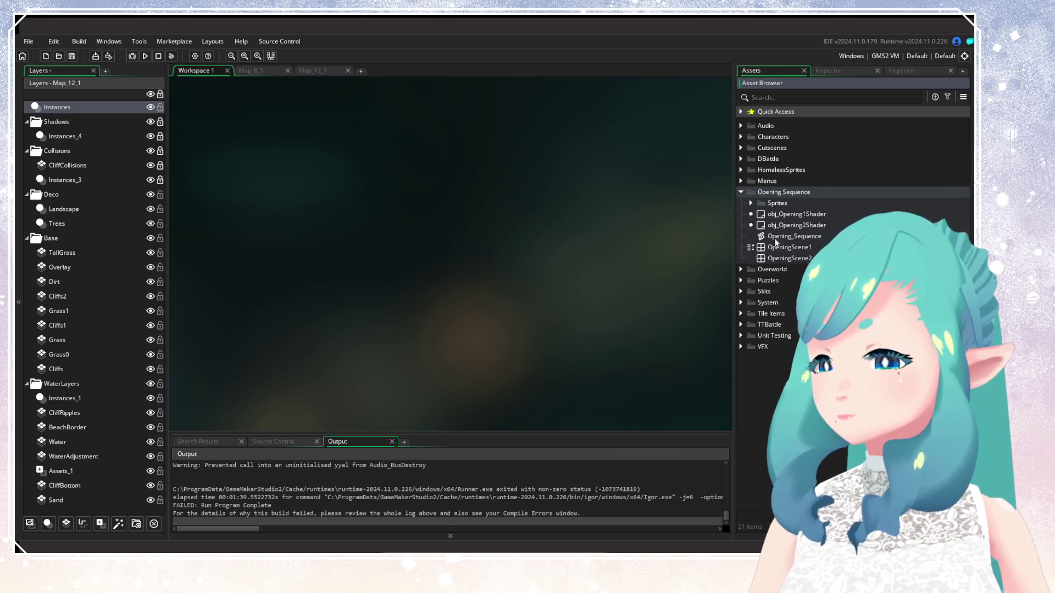
pyautogui.click(741, 192)
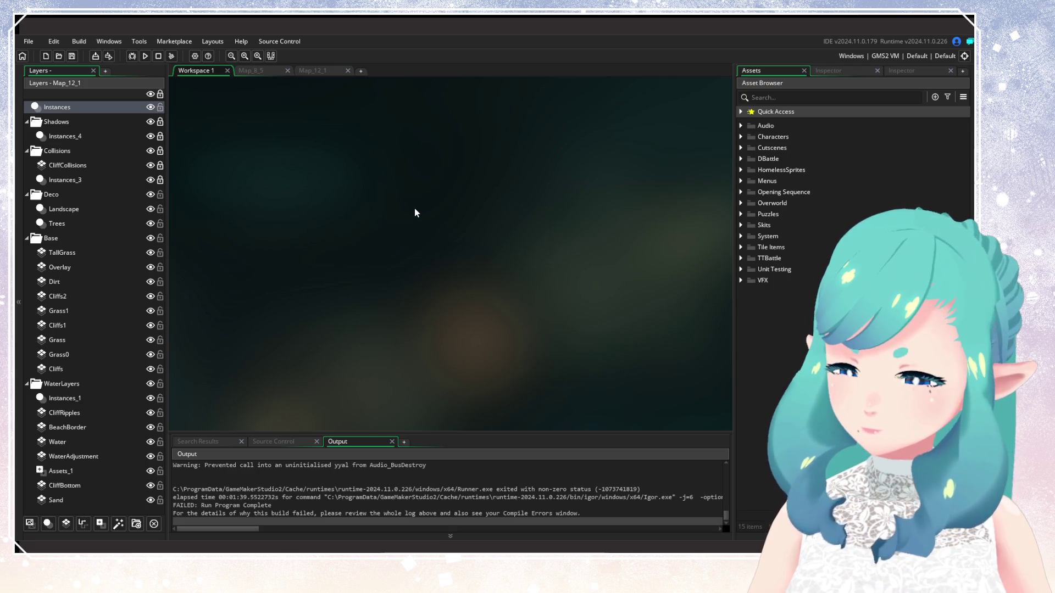
pyautogui.click(251, 71)
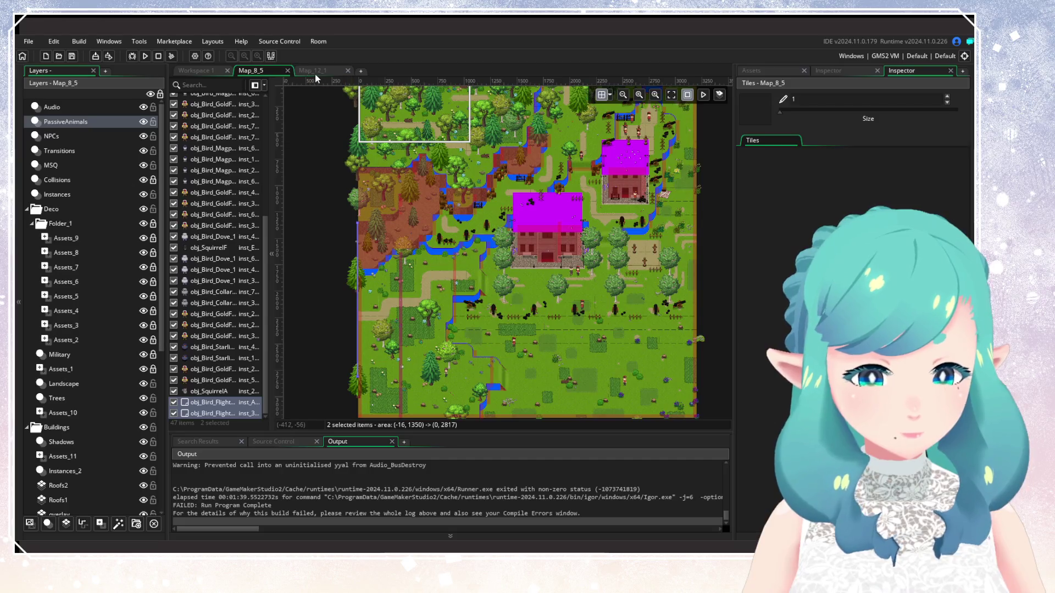
# Return to Workspace 1 with a narrower right panel showing the asset list
pyautogui.click(315, 72)
pyautogui.click(220, 71)
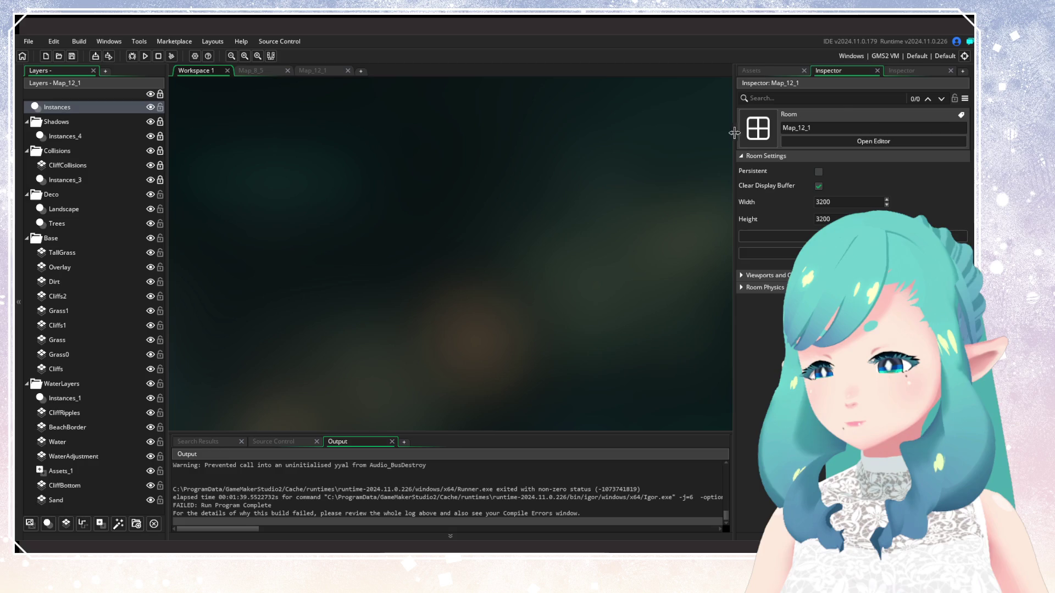
pyautogui.moveTo(735, 133); pyautogui.dragTo(791, 132)
pyautogui.click(832, 71)
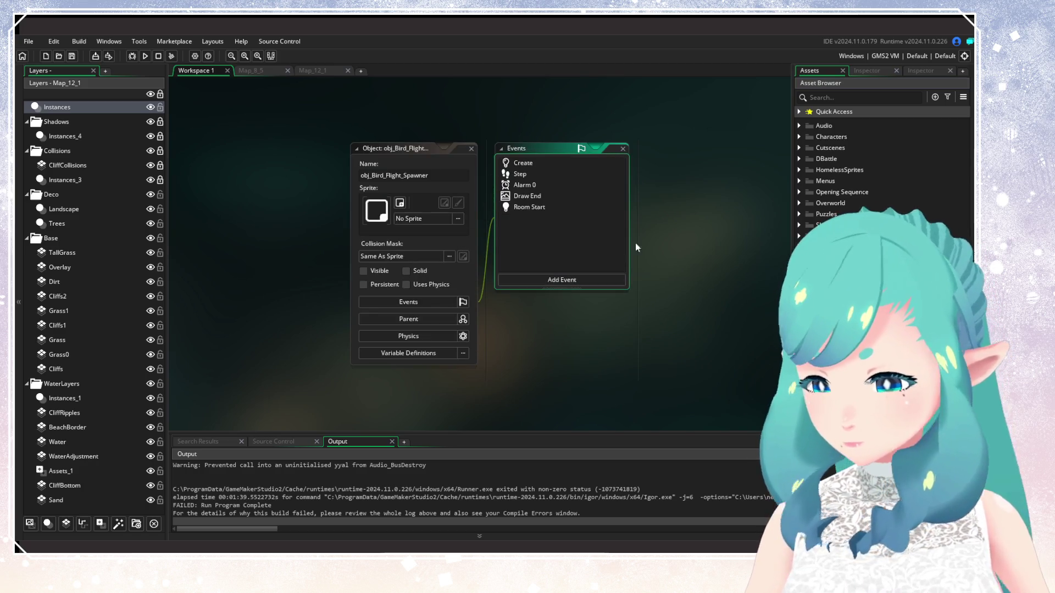
# Review obj_Bird_Flight_Spawner's Create code, then collapse its editor windows
pyautogui.click(525, 163)
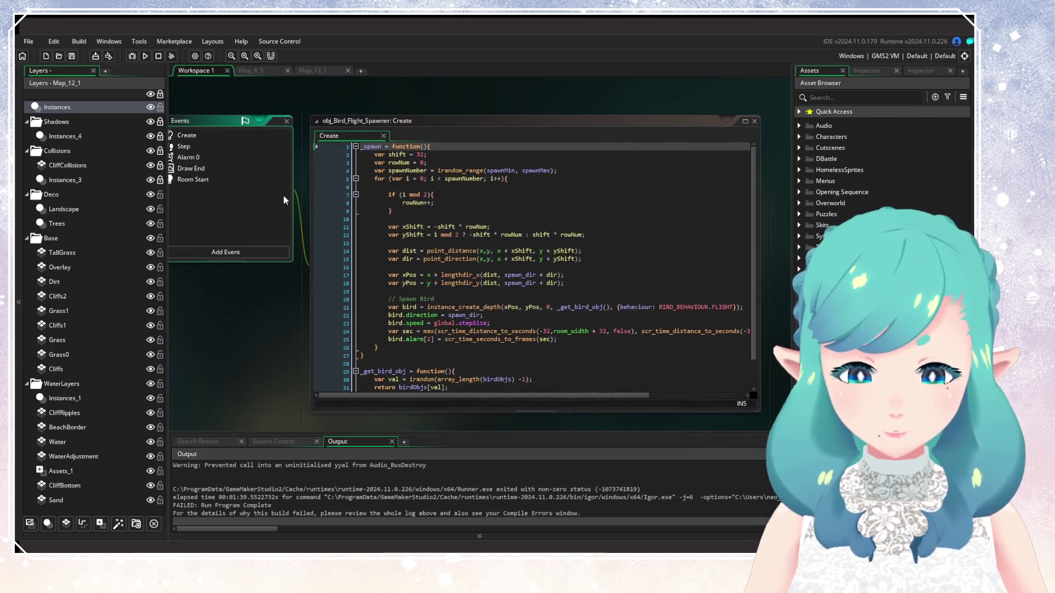
pyautogui.scroll(-1, 563, 231)
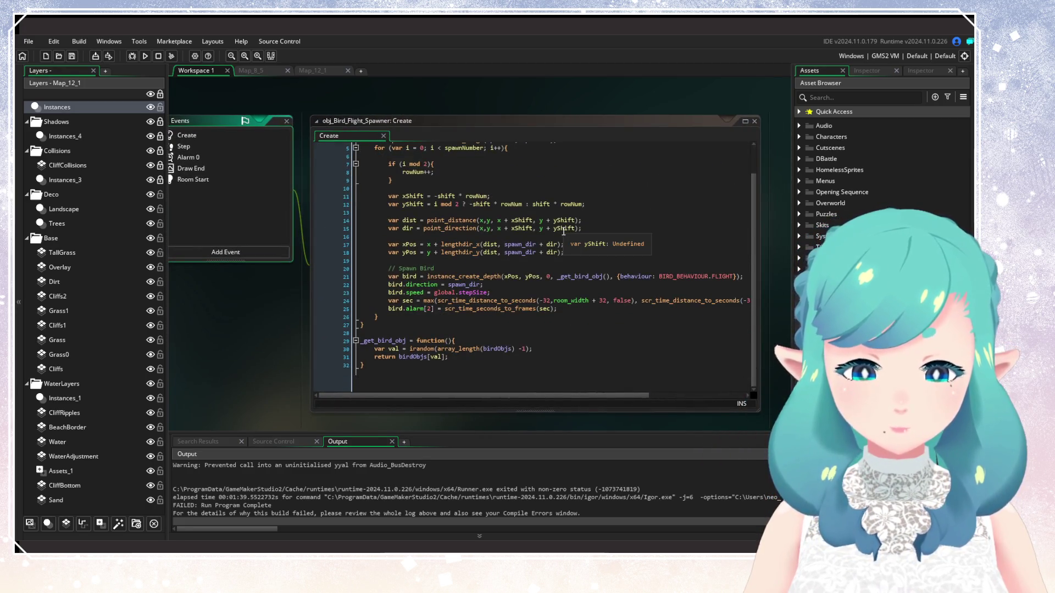
pyautogui.scroll(1, 563, 231)
pyautogui.click(355, 112)
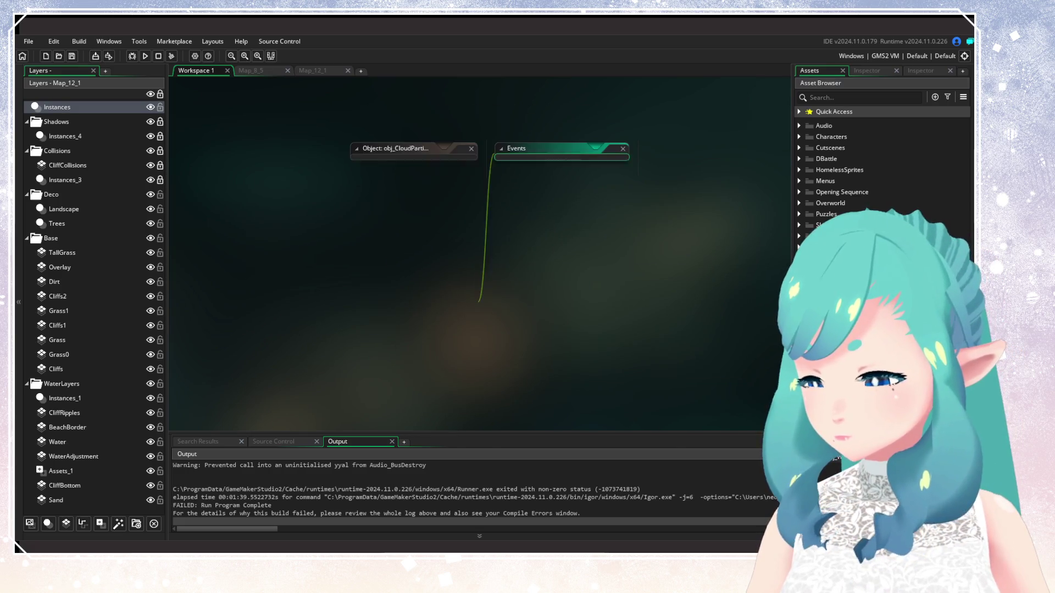
# View obj_CloudParticleManager's Create, Clean Up and Alarm 0 code, including part_emitter_burst, then close it
pyautogui.click(555, 161)
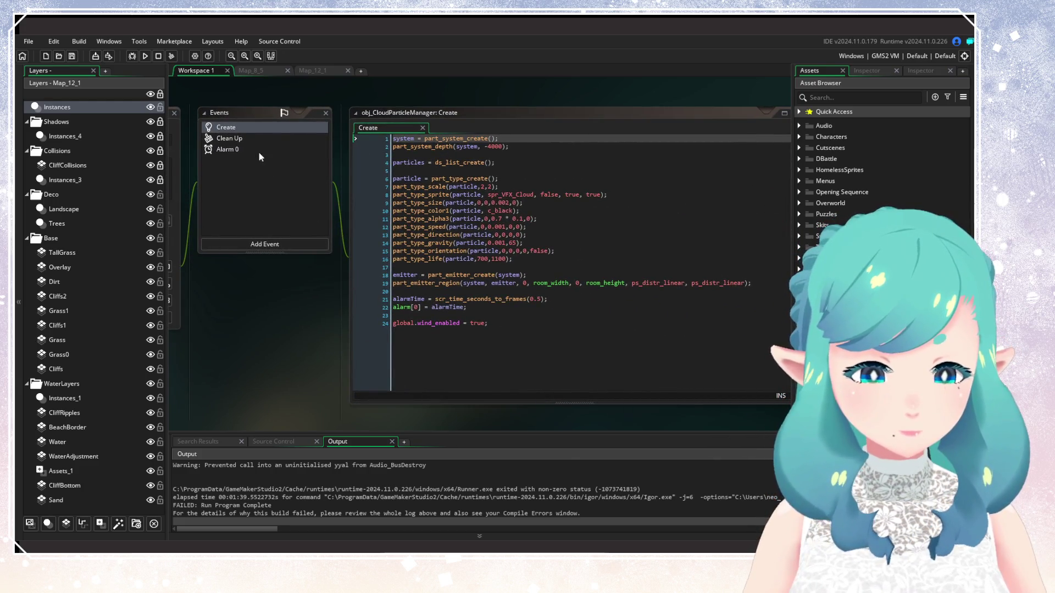
pyautogui.click(246, 140)
pyautogui.click(241, 146)
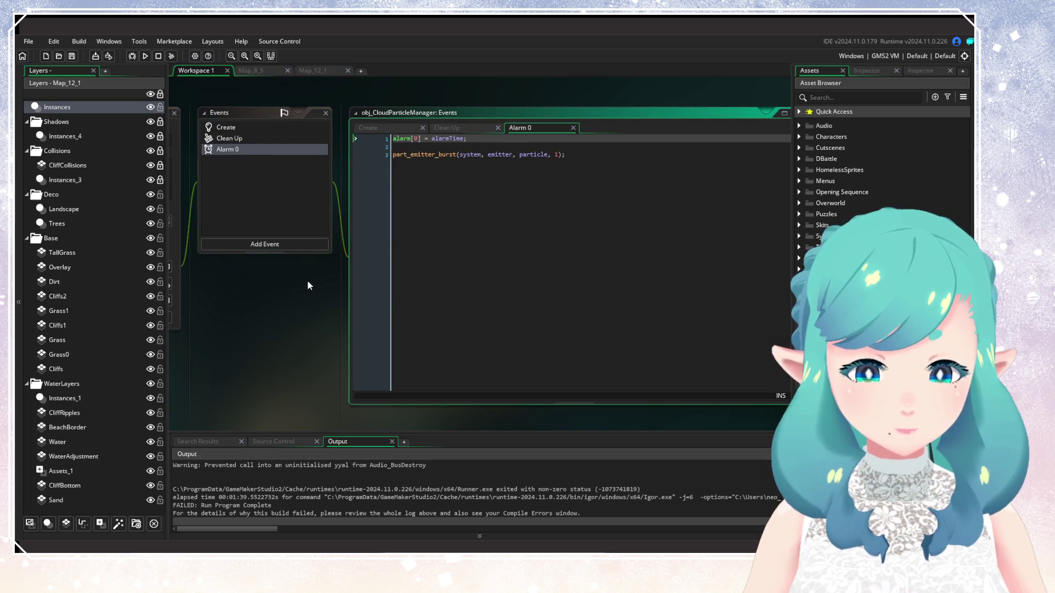
pyautogui.click(525, 148)
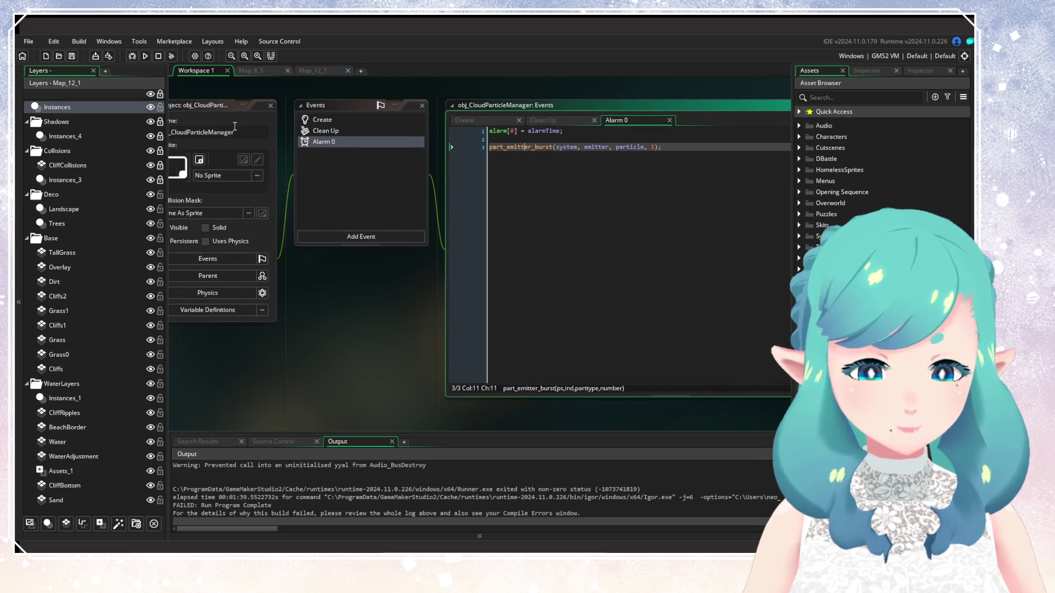
pyautogui.click(271, 105)
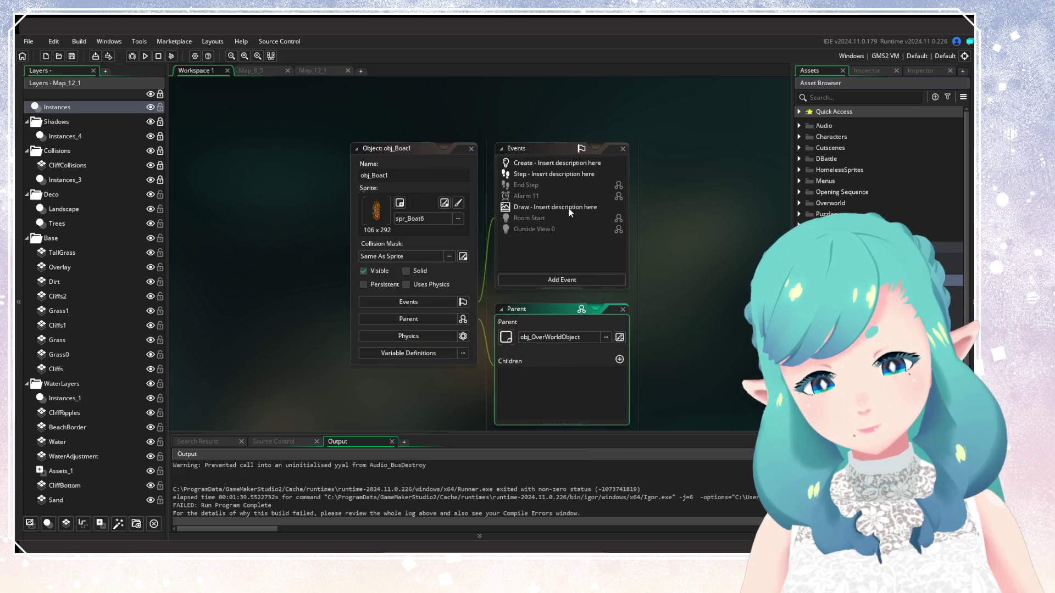
# View obj_Boat1's Draw, Step bobbing and Create code, then close the boat object
pyautogui.doubleClick(567, 206)
pyautogui.doubleClick(445, 167)
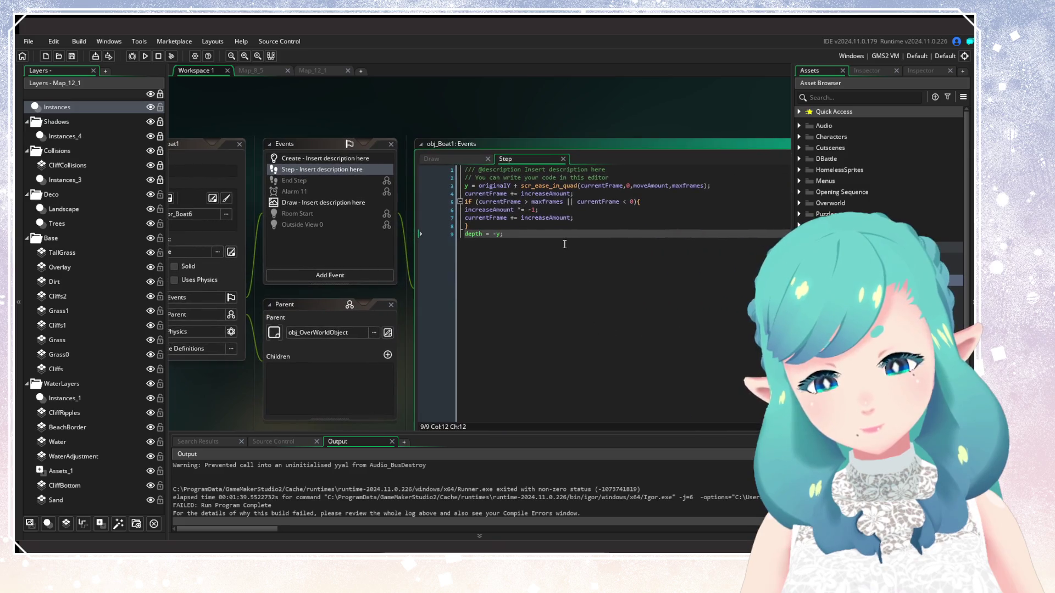
pyautogui.click(559, 240)
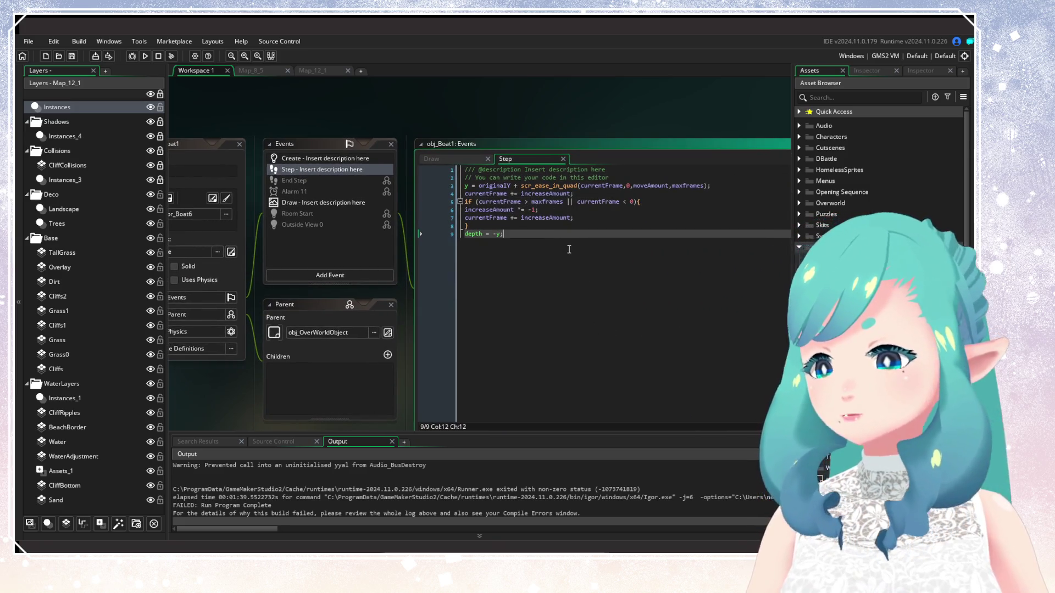
pyautogui.doubleClick(332, 159)
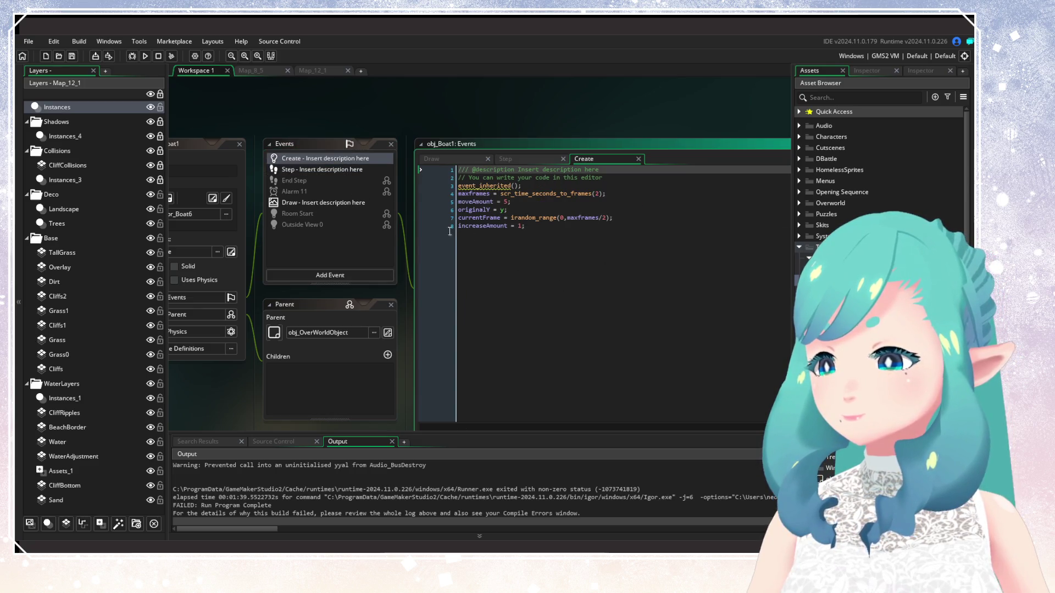
pyautogui.click(240, 144)
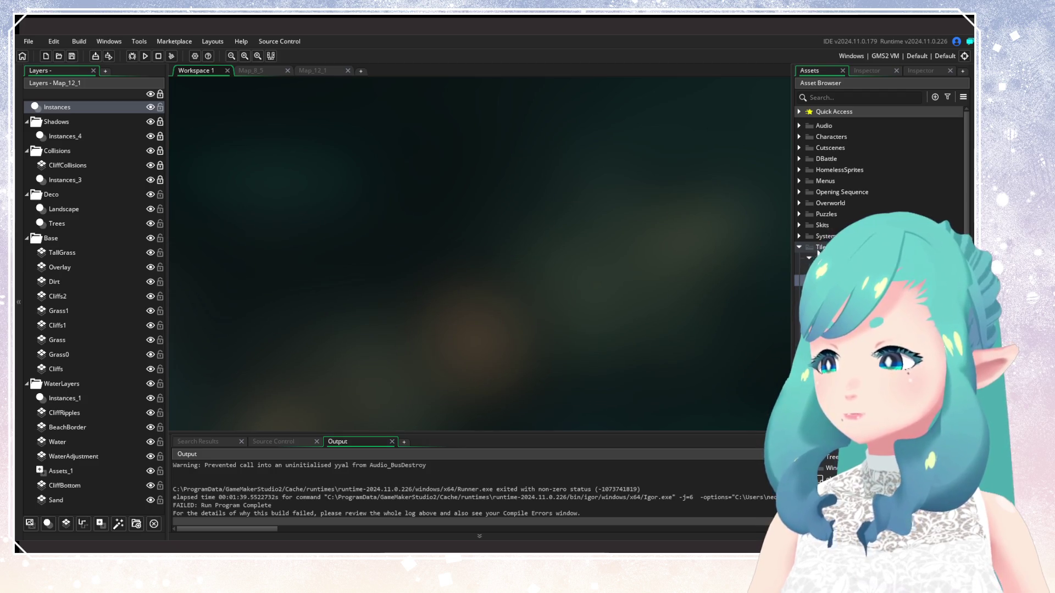
# Collapse the Tile Items folder in the Asset Browser
pyautogui.click(800, 247)
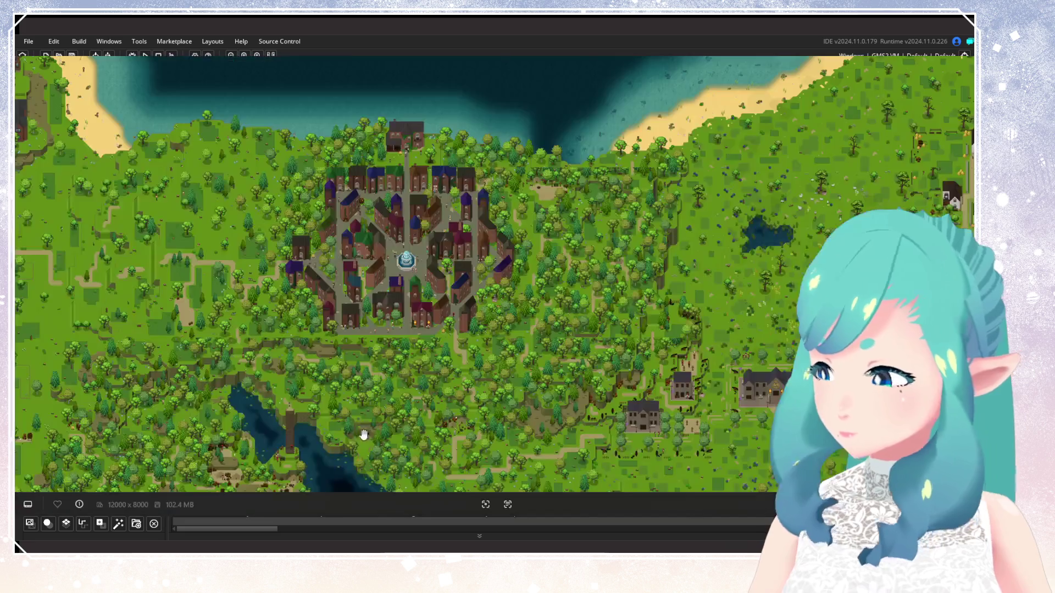
# Bring up the full 12000 x 8000 overworld map image over GameMaker
pyautogui.moveTo(360, 433)
pyautogui.mouseDown()
pyautogui.moveTo(522, 329)
pyautogui.moveTo(655, 340)
pyautogui.mouseUp()
pyautogui.scroll(-5, 325, 363)
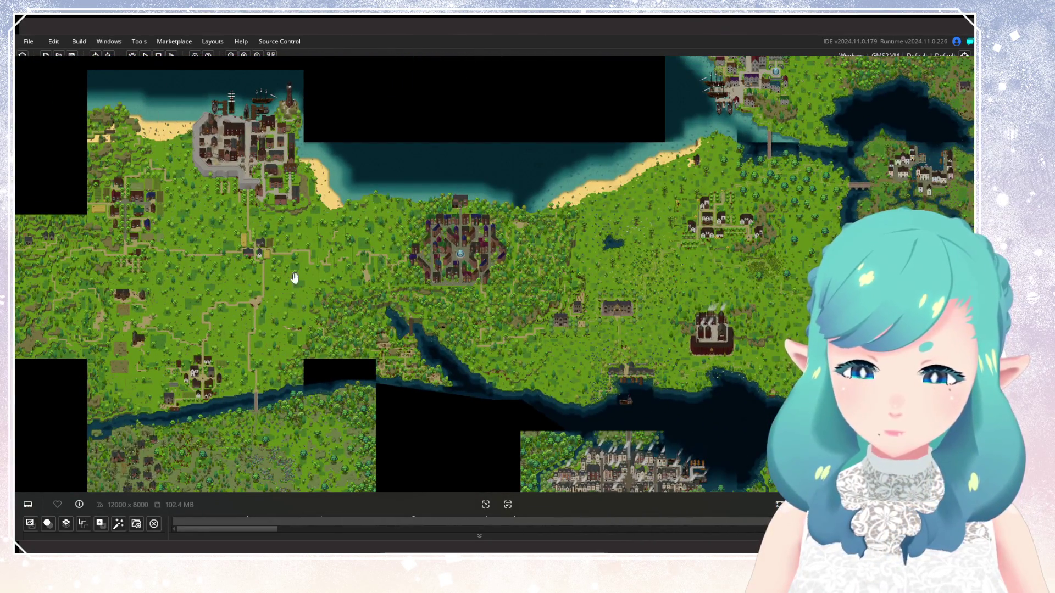
pyautogui.scroll(2, 118, 208)
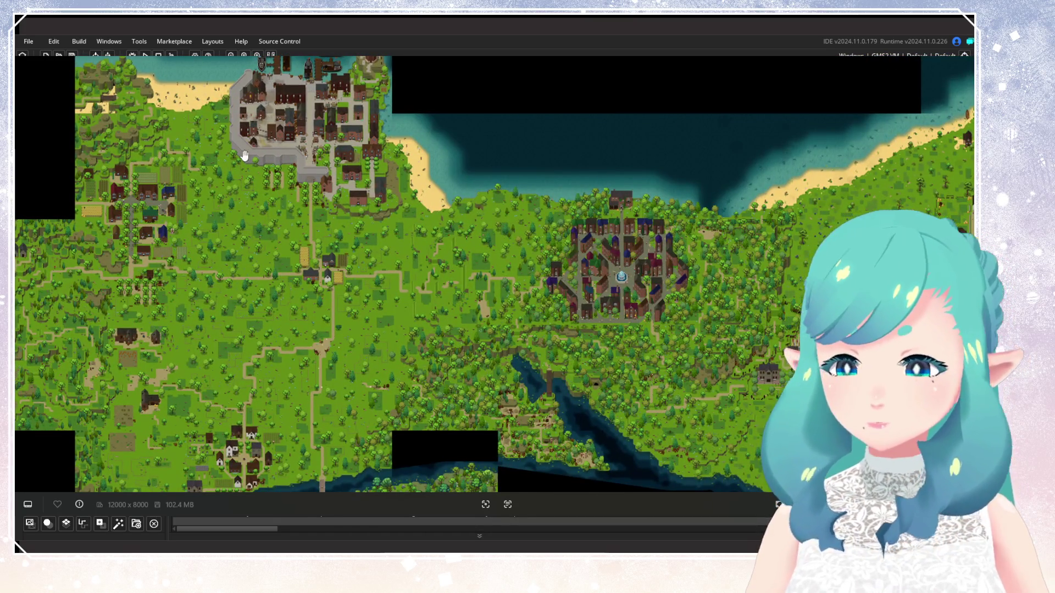
pyautogui.moveTo(349, 214)
pyautogui.mouseDown()
pyautogui.moveTo(394, 184)
pyautogui.moveTo(352, 170)
pyautogui.mouseUp()
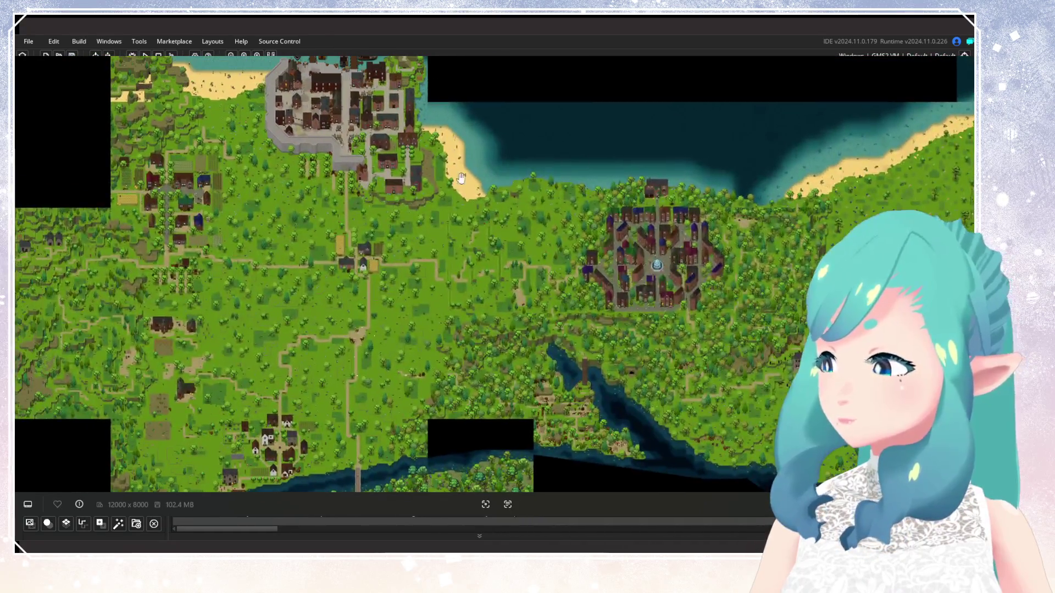